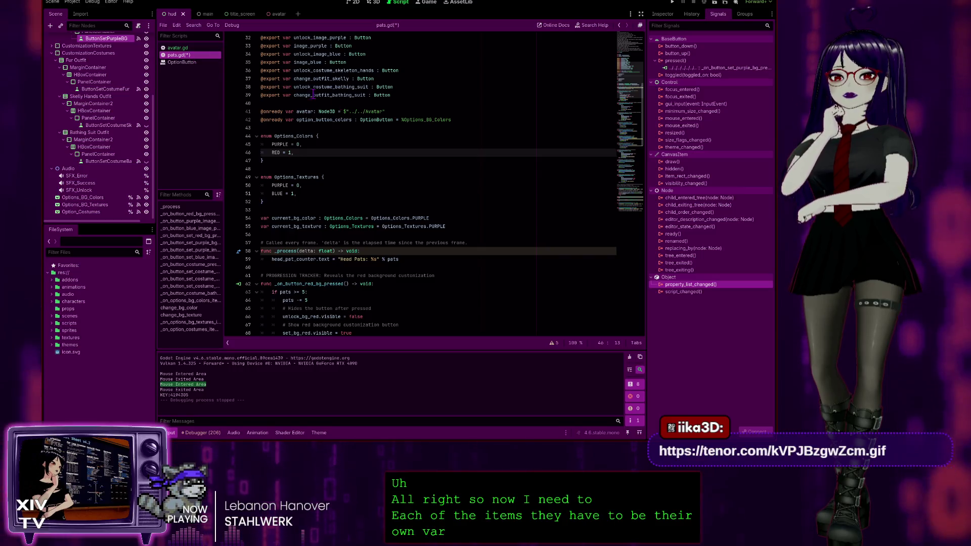
Review the blue and red background handlers in pats.gd, focusing on the set_bg_red call
scroll(429, 192, down, 1)
scroll(409, 182, up, 5)
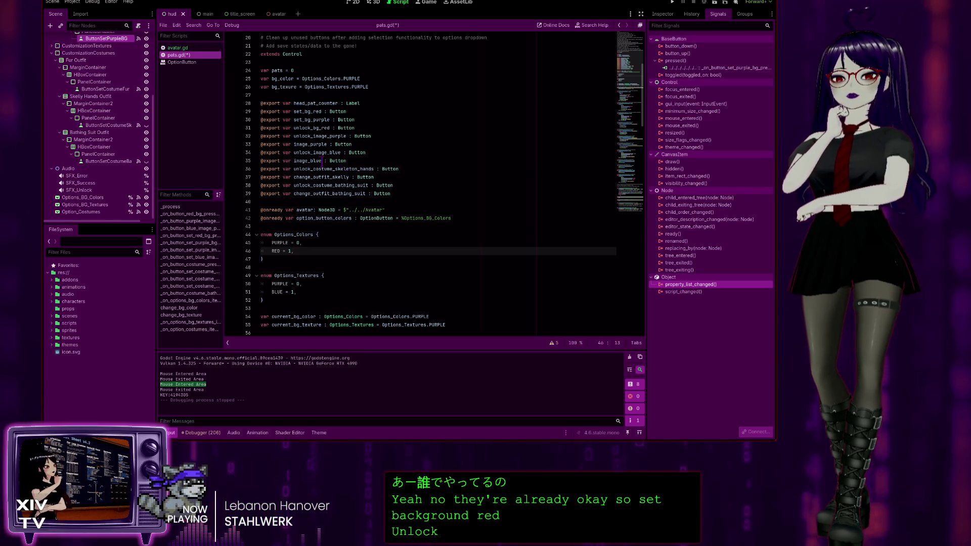
click(308, 160)
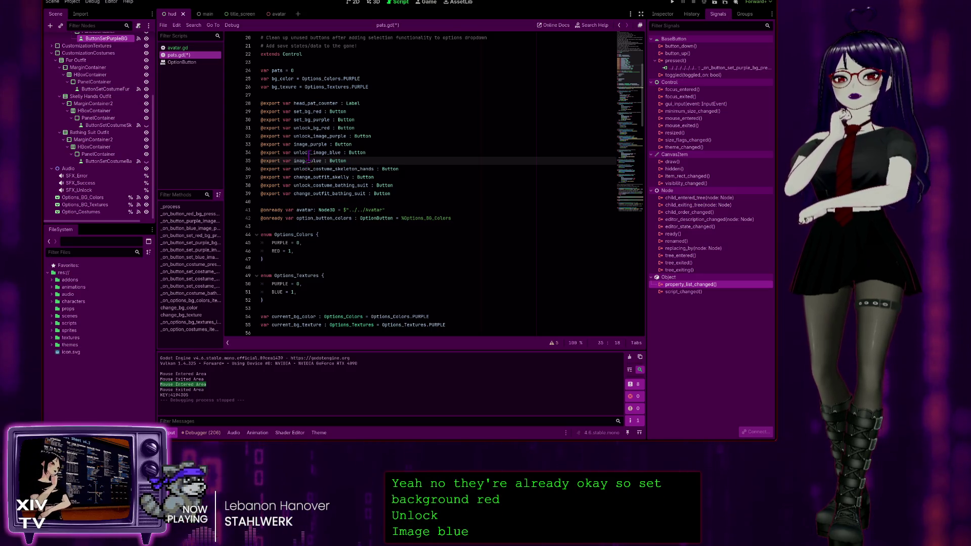
scroll(308, 160, up, 3)
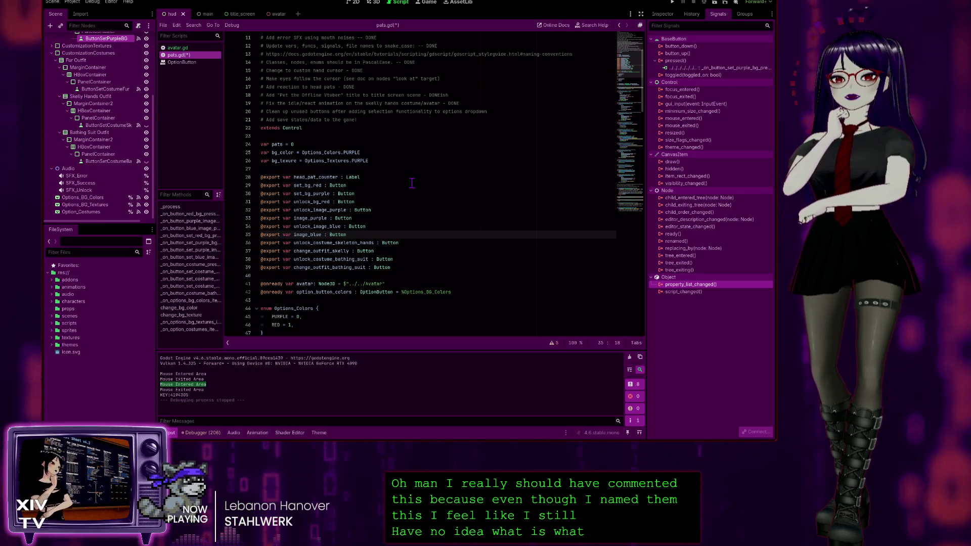
scroll(334, 198, down, 1)
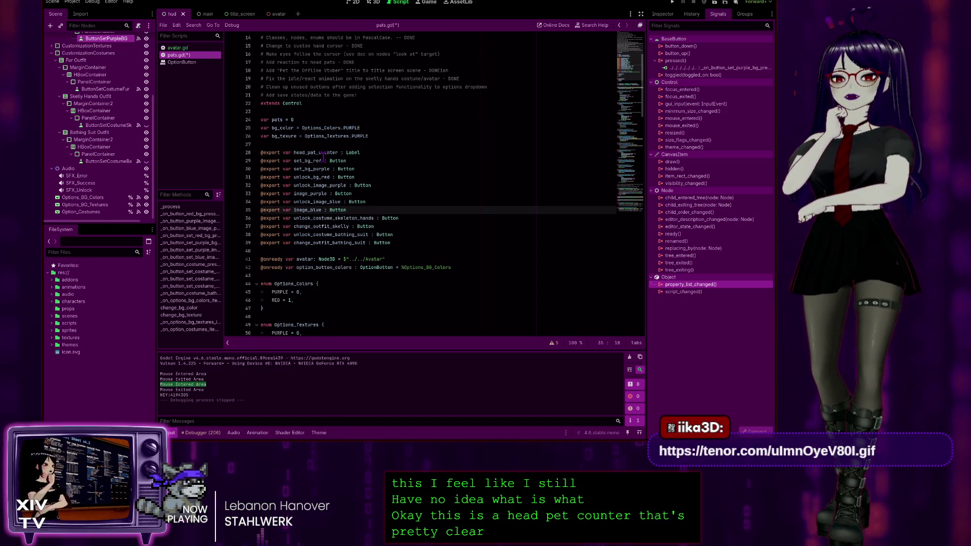
scroll(326, 155, down, 18)
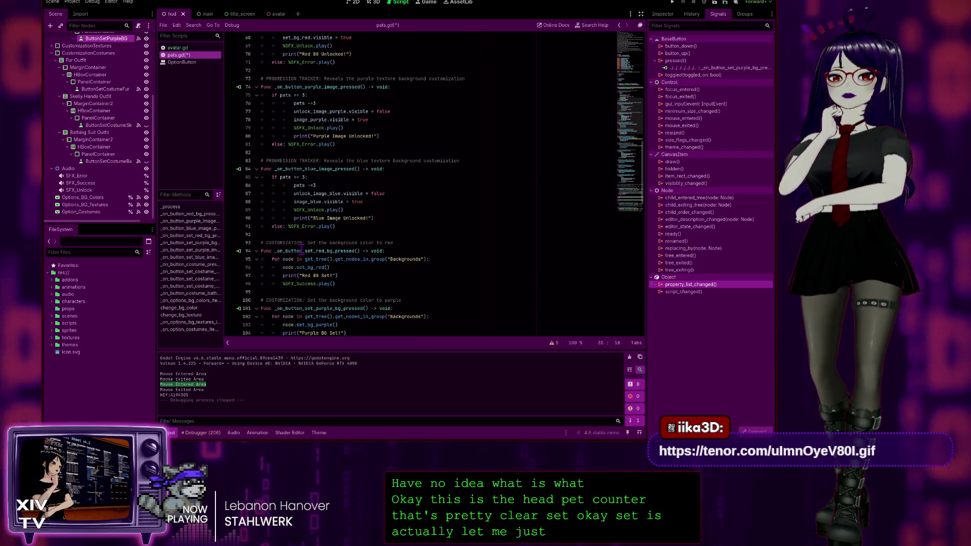
click(275, 234)
scroll(273, 227, down, 2)
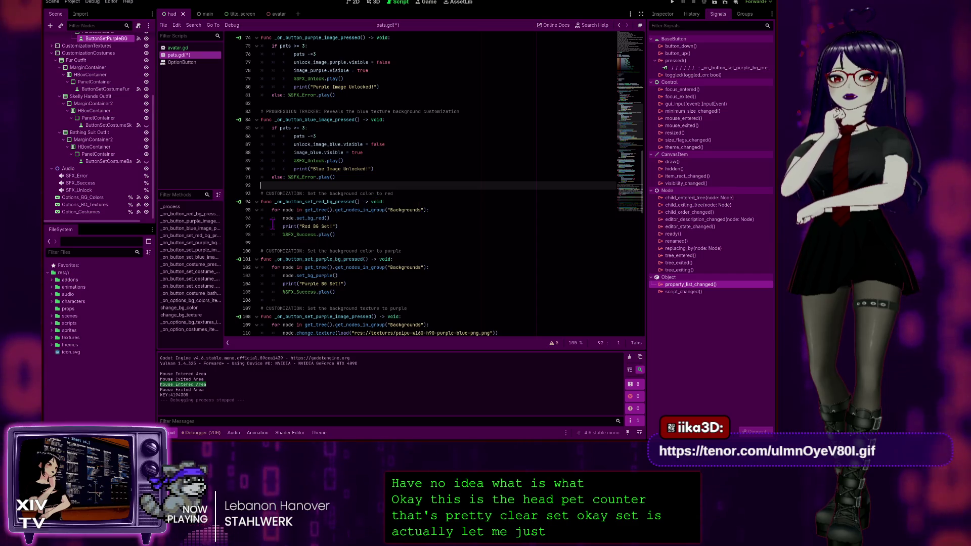
click(376, 208)
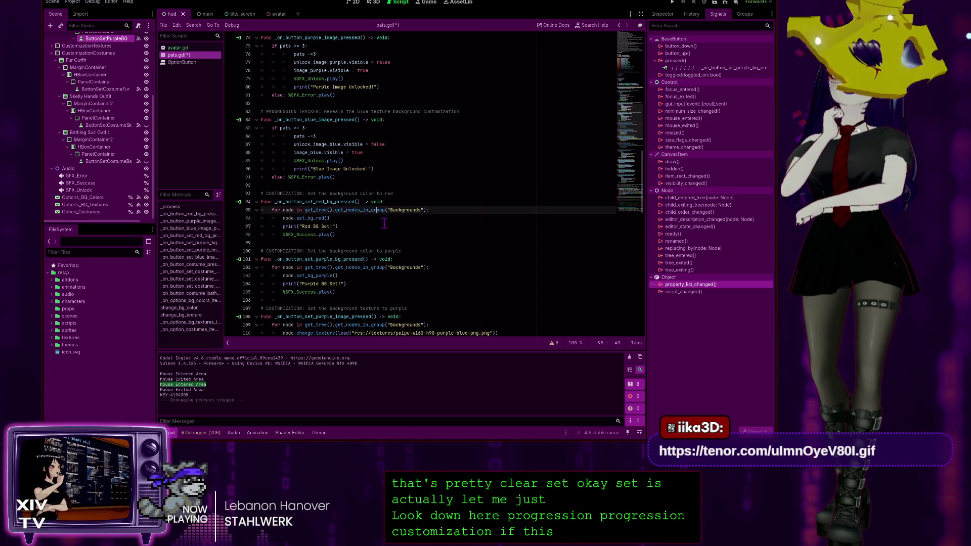
click(392, 216)
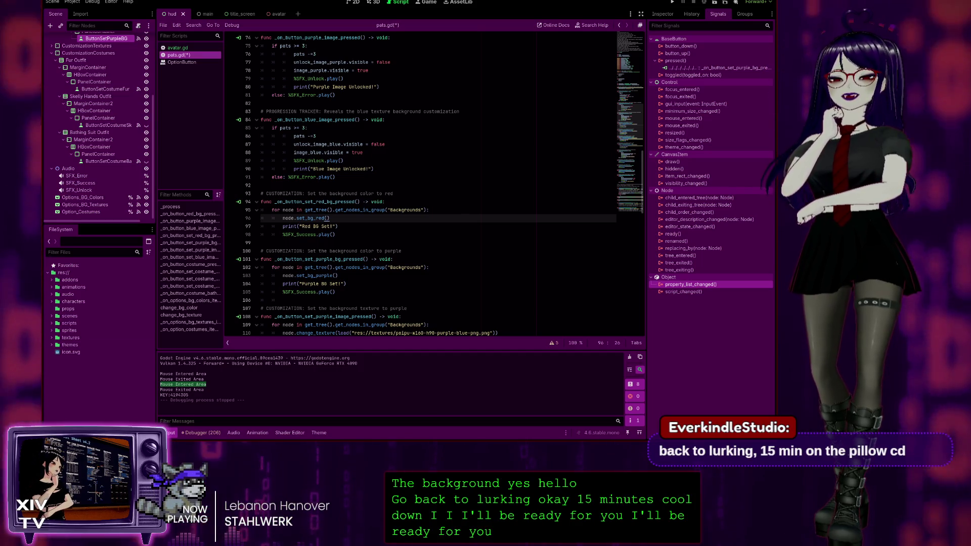
click(351, 225)
key(Down)
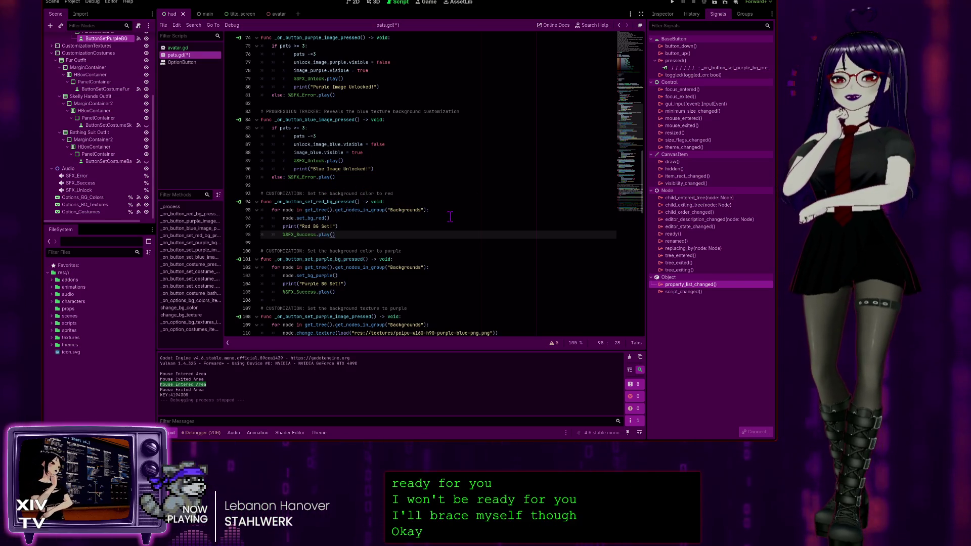
scroll(414, 202, down, 1)
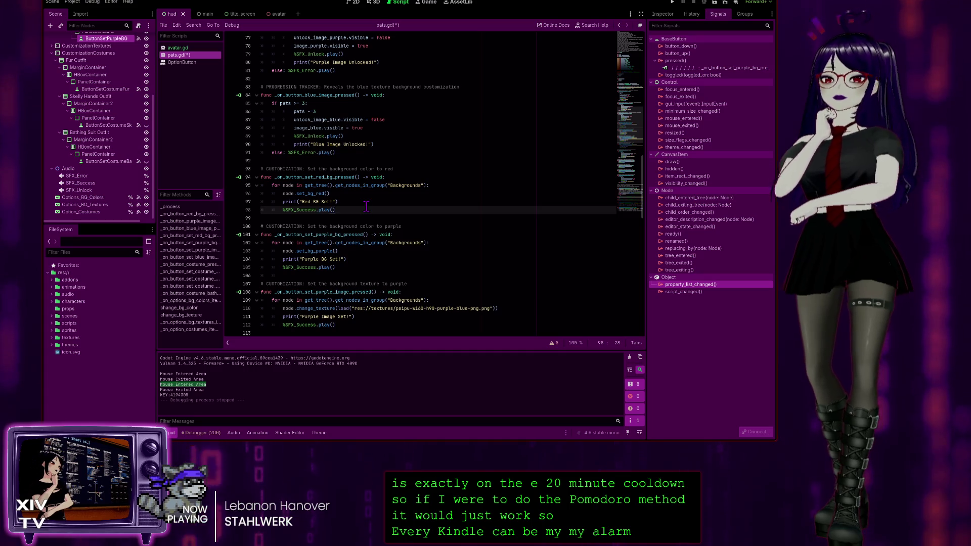
click(349, 217)
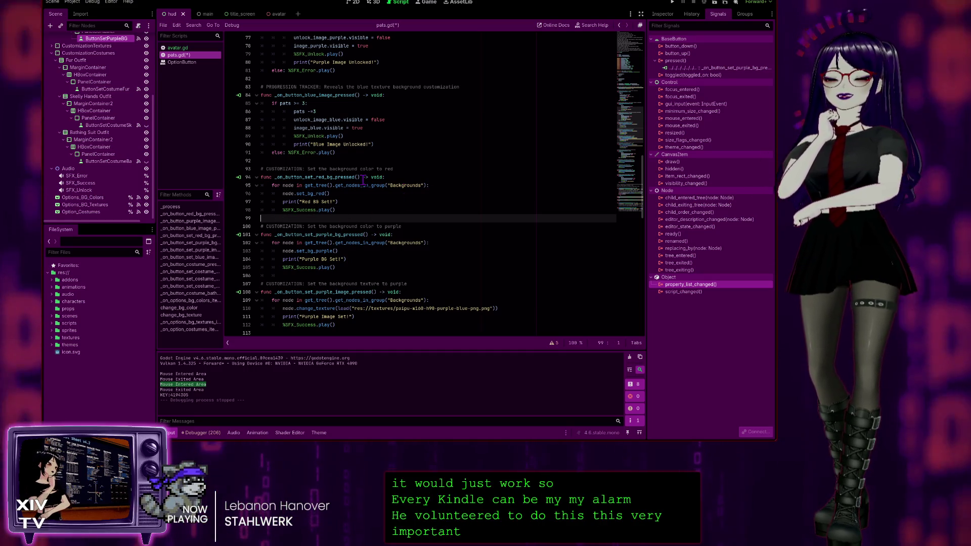
click(357, 195)
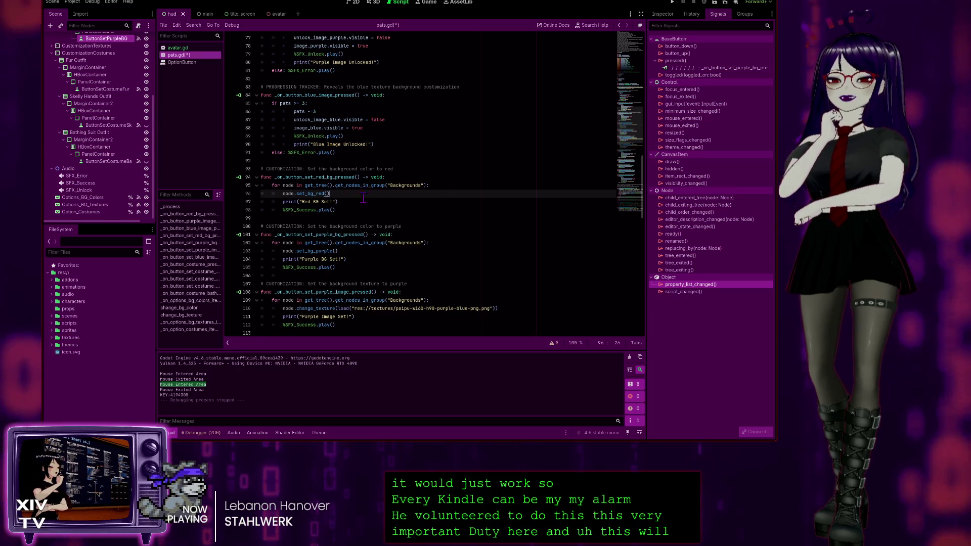
click(328, 216)
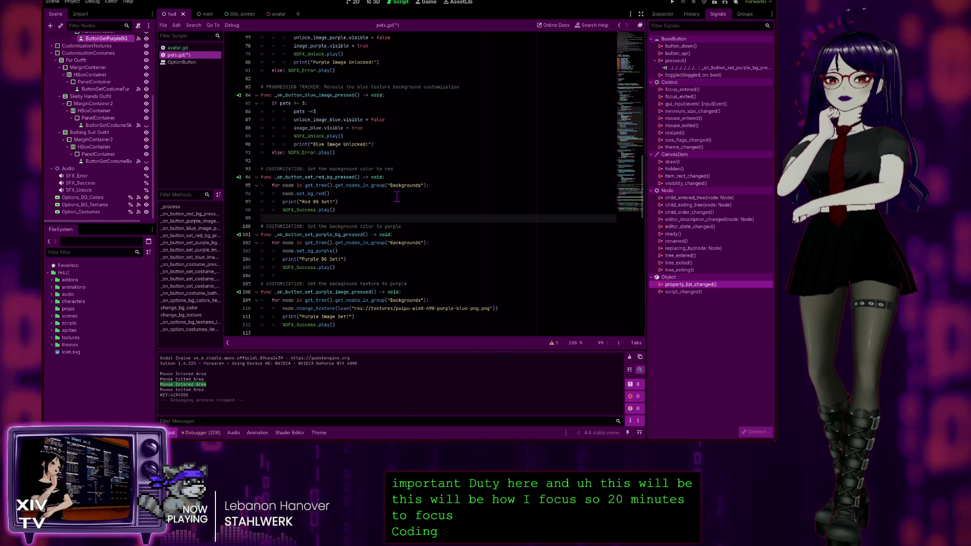
Scroll through pats.gd and briefly compare it against avatar.gd
scroll(387, 202, down, 2)
scroll(387, 202, up, 3)
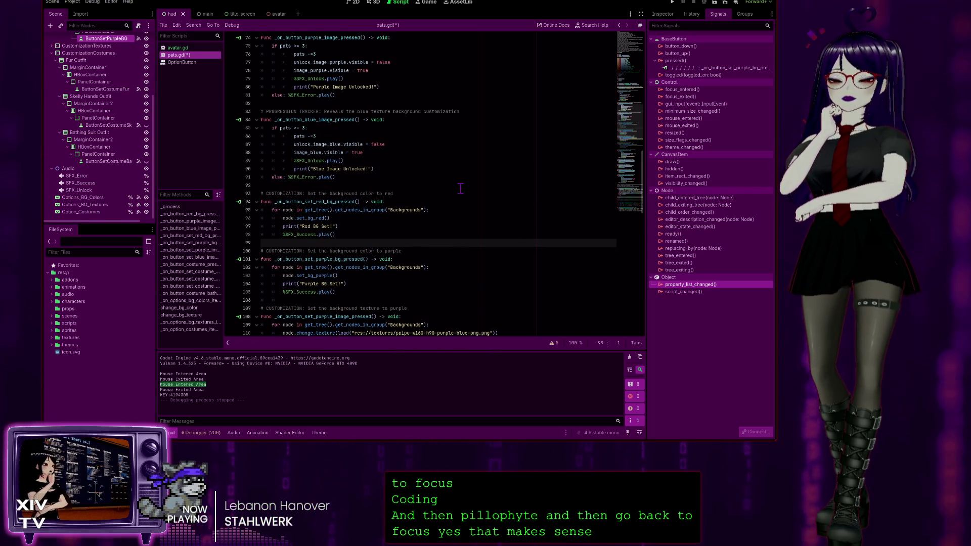
scroll(350, 195, down, 5)
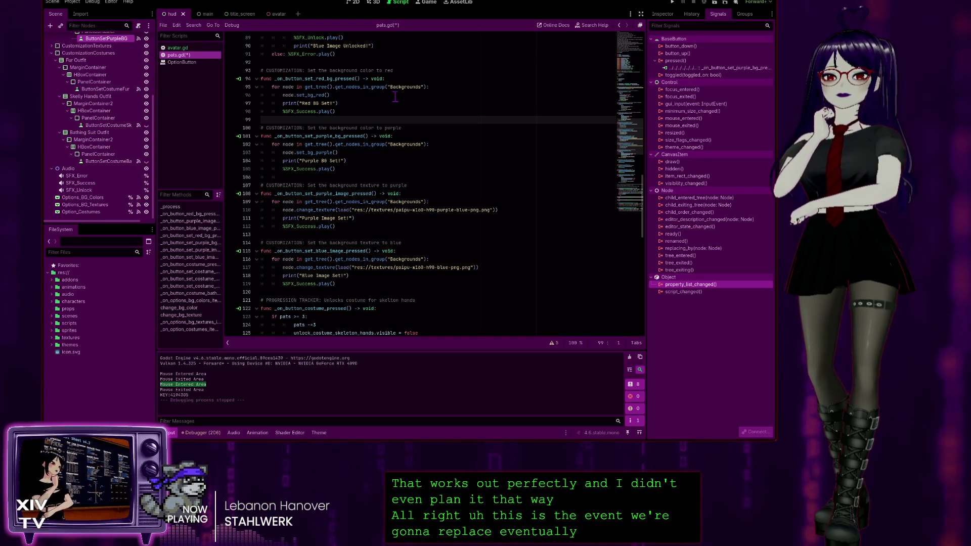
scroll(364, 97, up, 4)
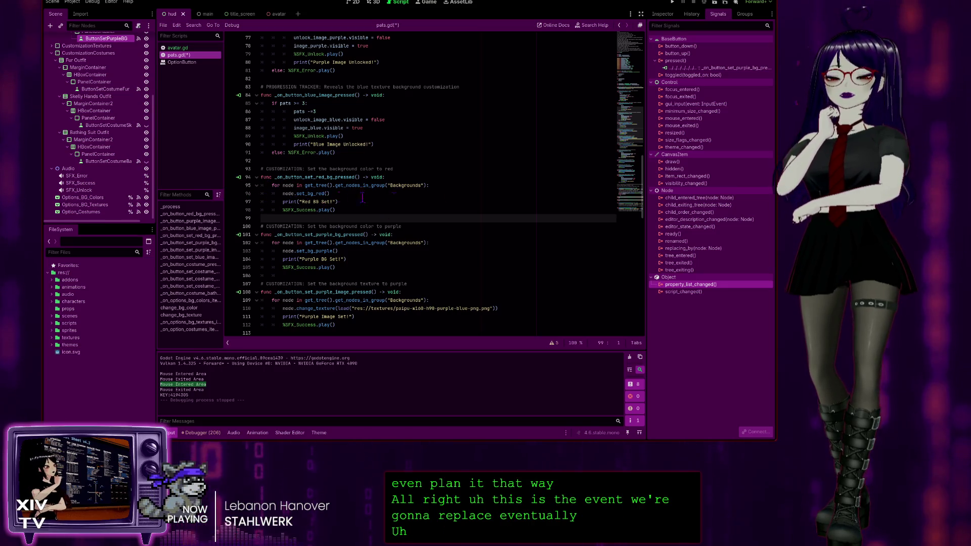
scroll(345, 172, up, 4)
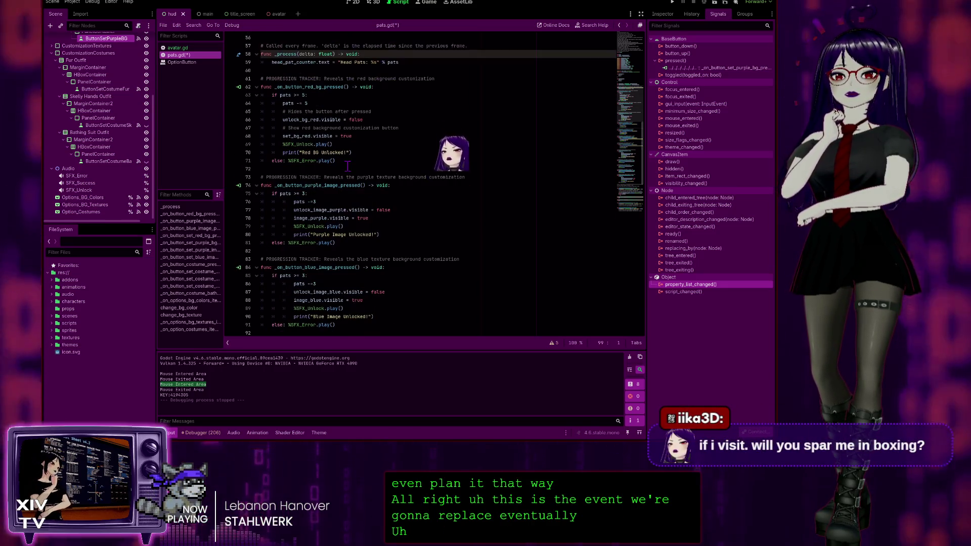
scroll(444, 126, down, 1)
scroll(444, 126, down, 4)
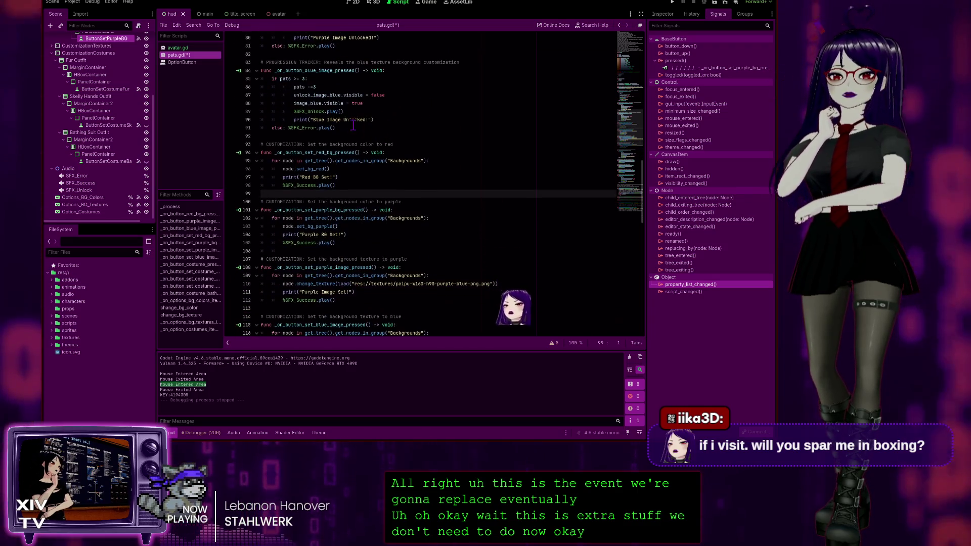
scroll(324, 172, down, 13)
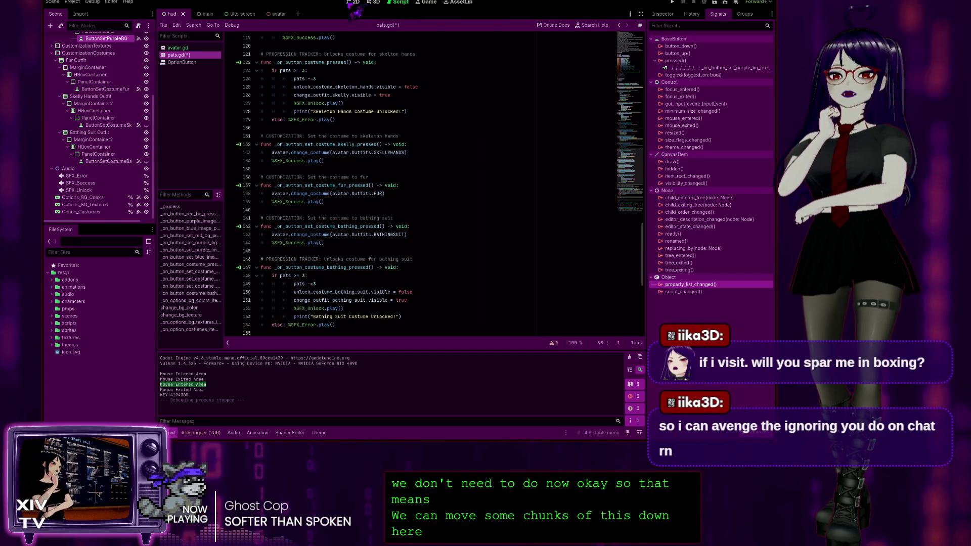
click(177, 47)
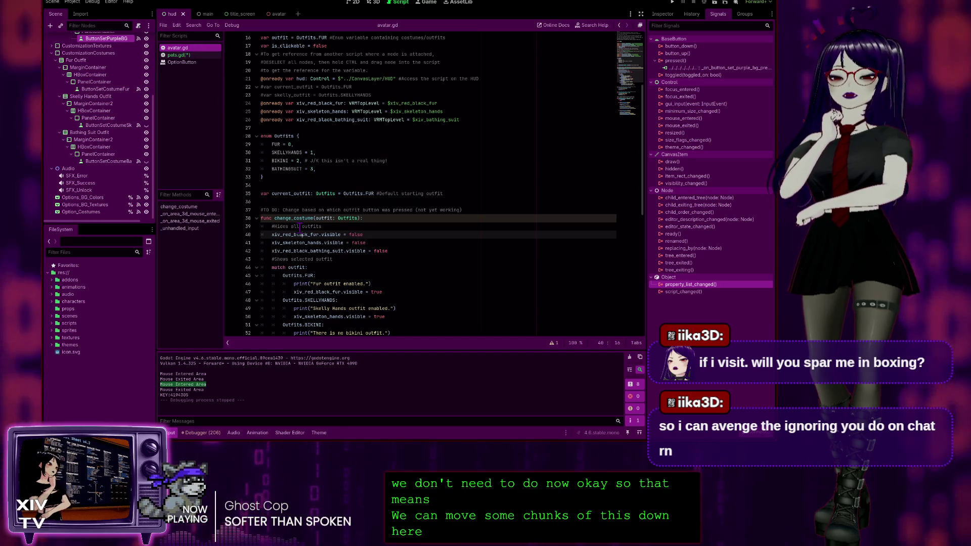
scroll(348, 230, down, 2)
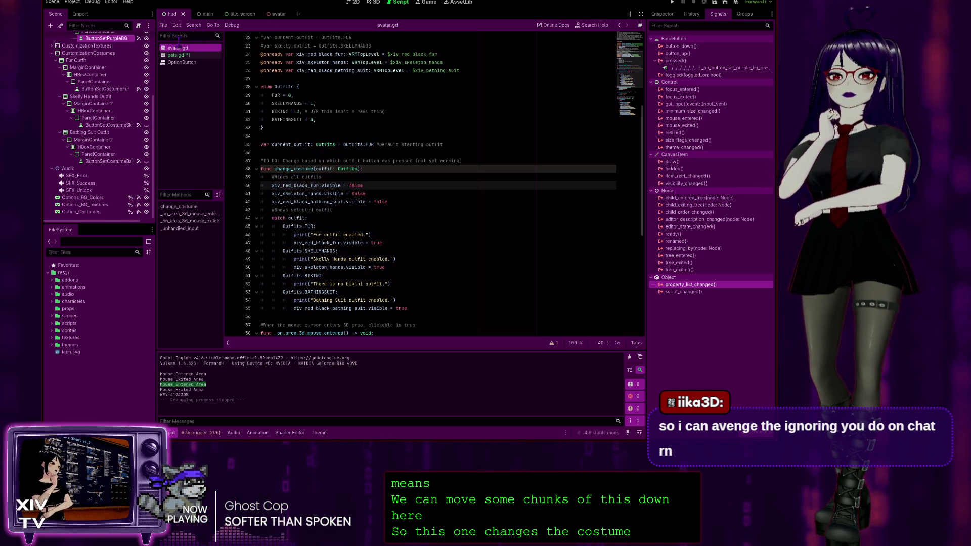
click(177, 55)
scroll(393, 240, down, 3)
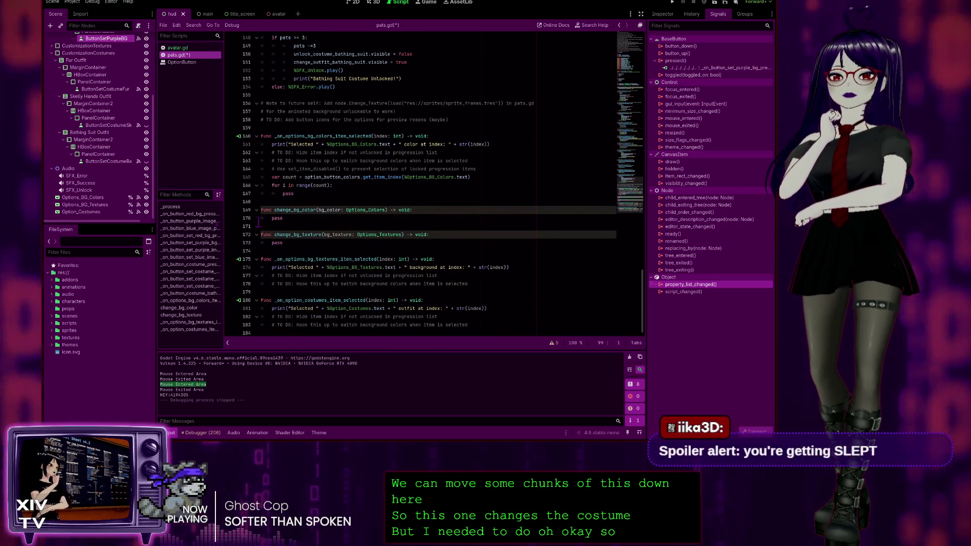
Under the change_bg_color signature, write '# Hide all color options' and '# Shows each color option'
click(442, 208)
key(Return)
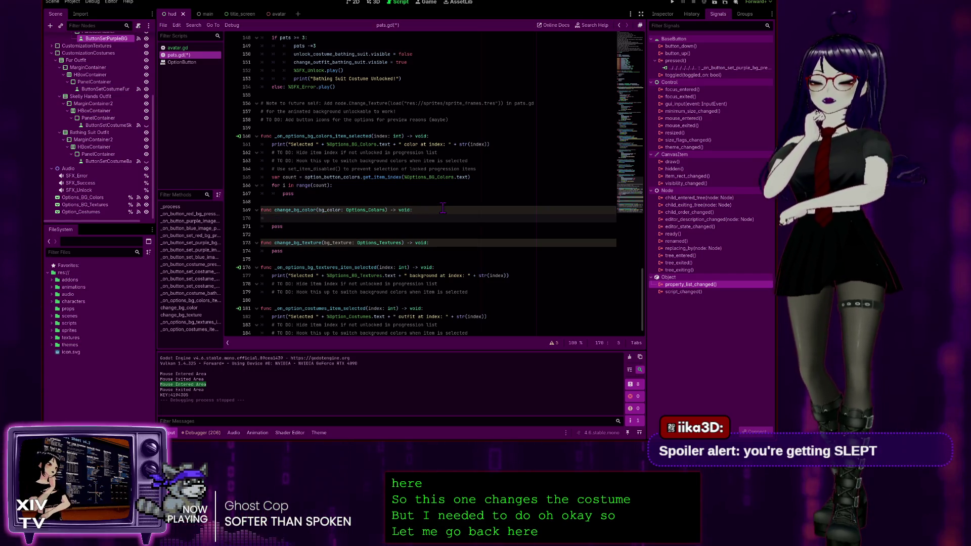
text(H)
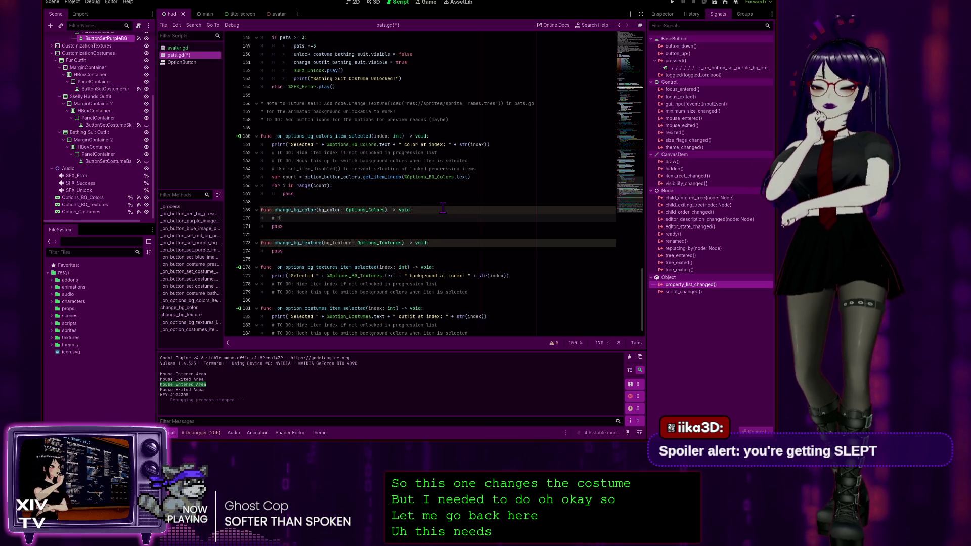
text(ide a)
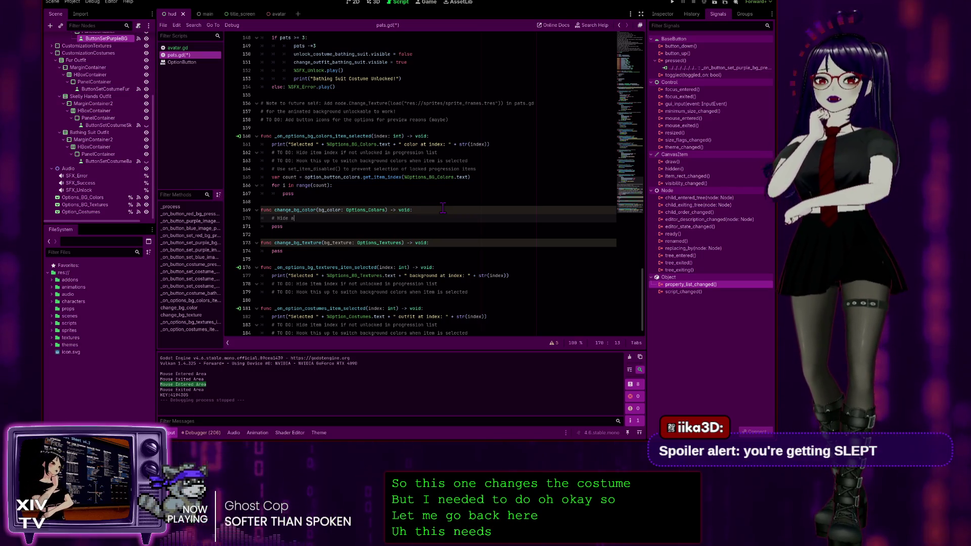
key(BackSpace)
key(BackSpace)
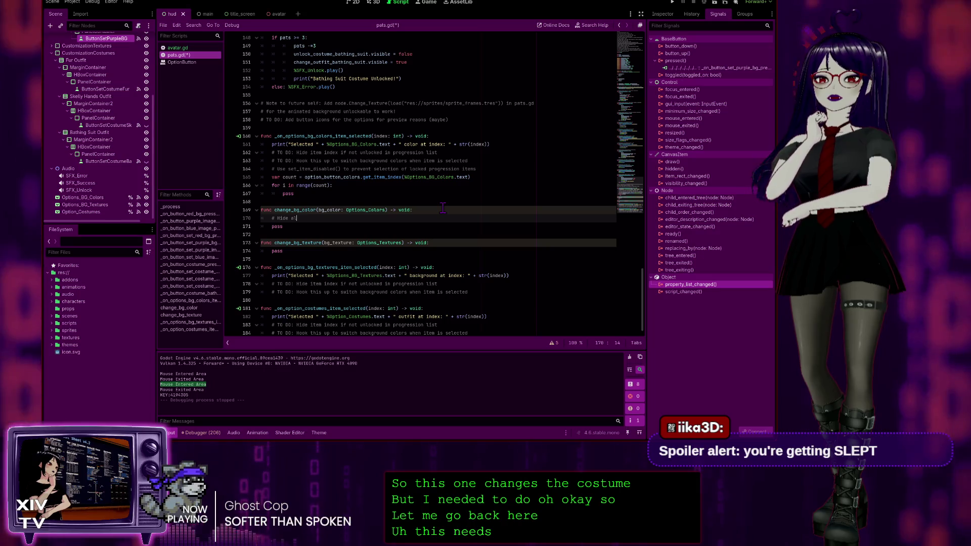
text(ll color t)
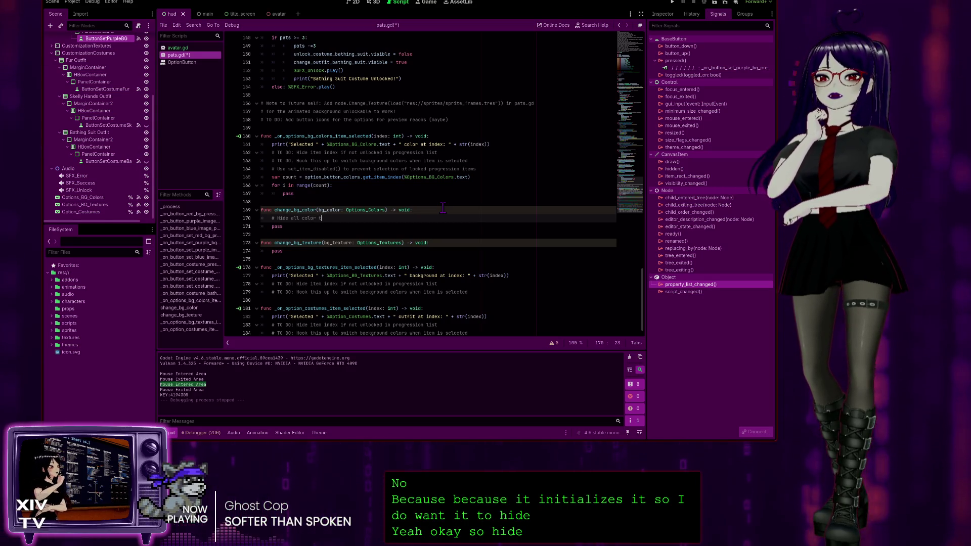
text(ns)
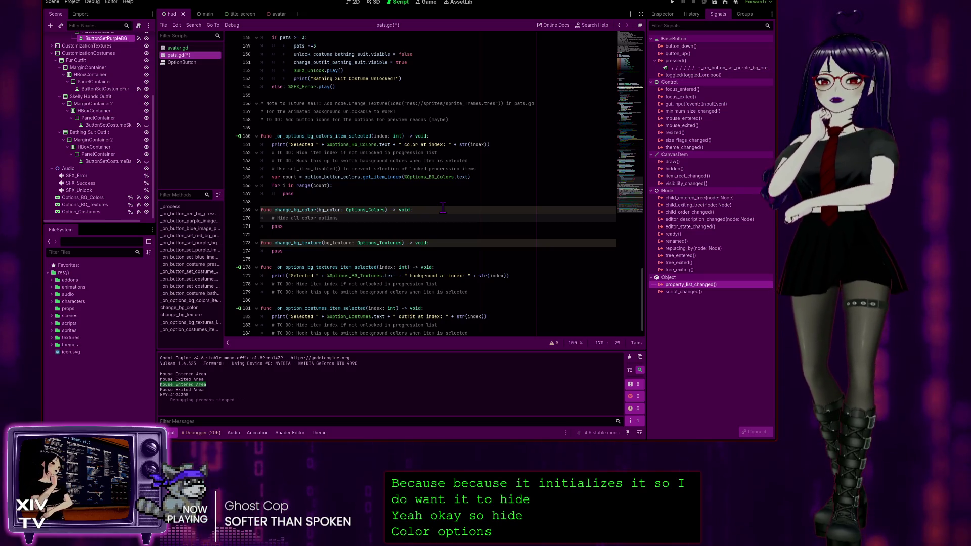
key(Return)
text(# )
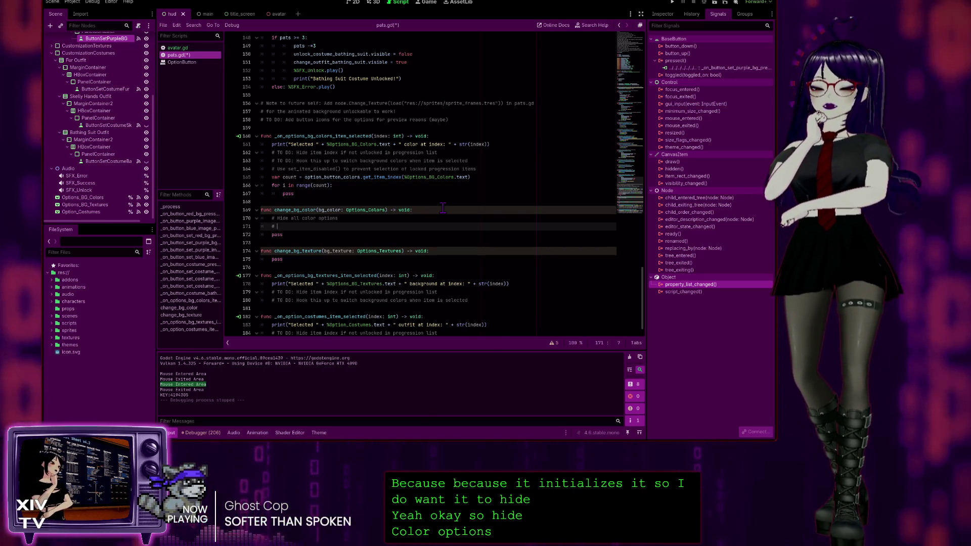
text(Shows all co)
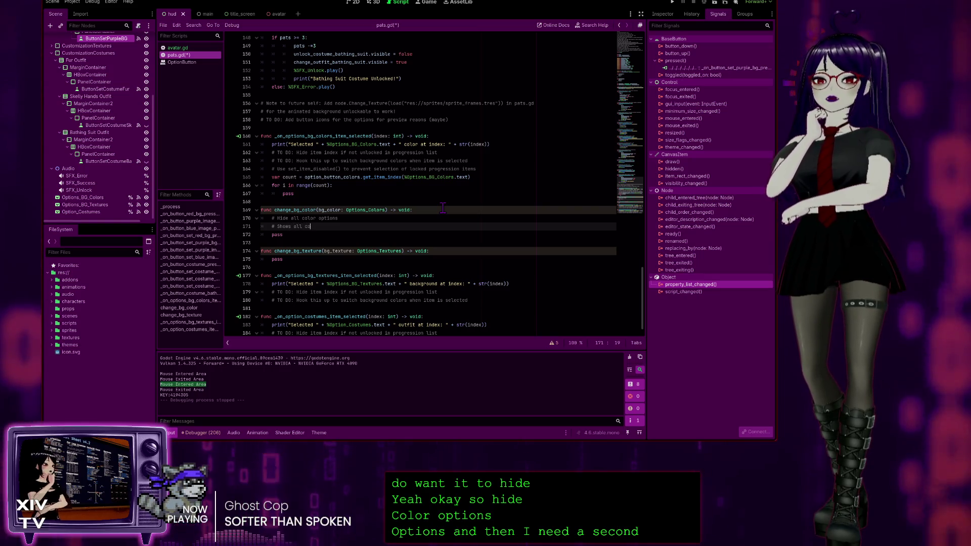
text(lo)
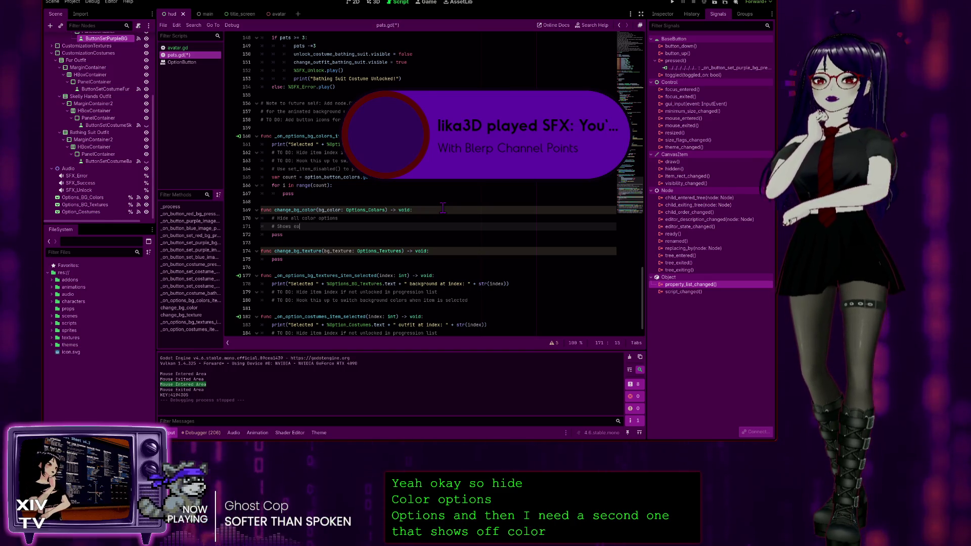
text(color option)
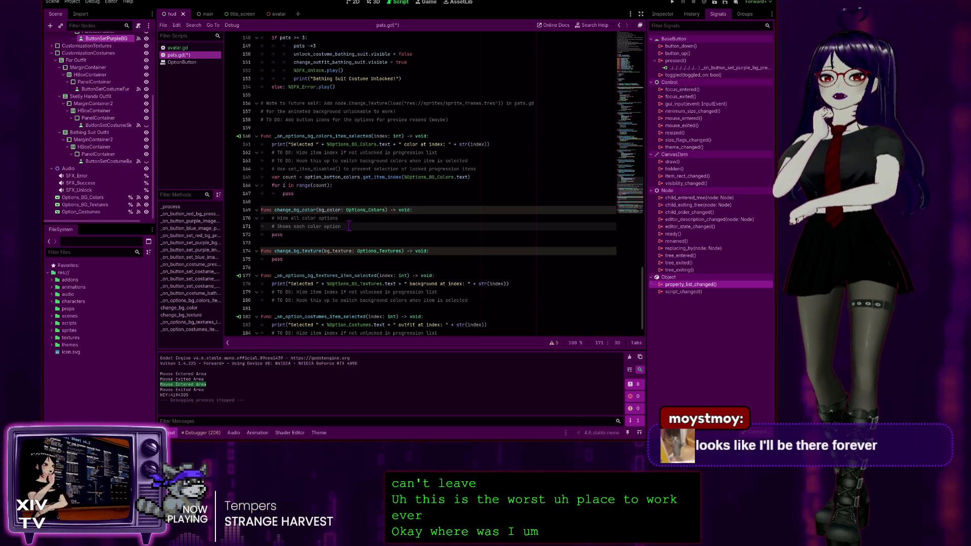
click(301, 219)
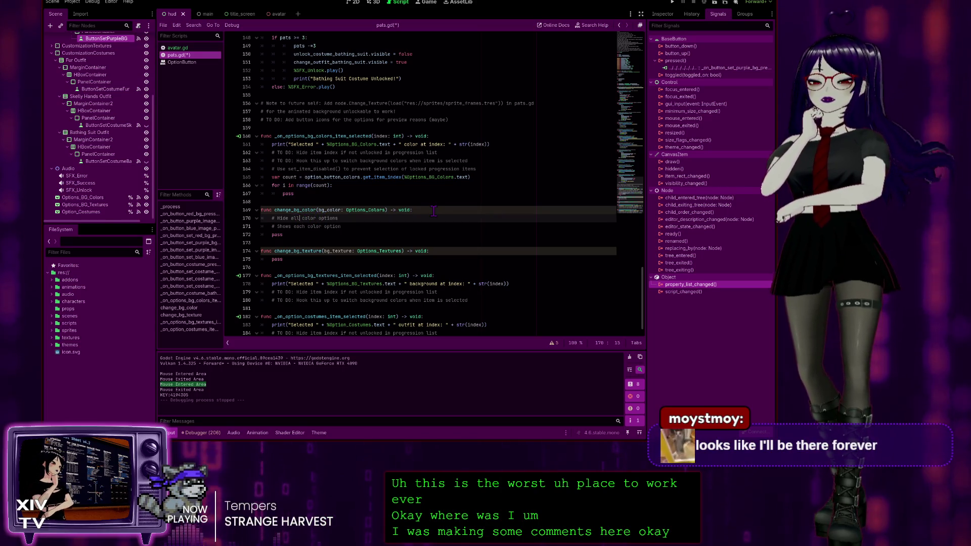
Reword the comment to 'Hide each color option' and select both comment lines
key(BackSpace)
key(BackSpace)
key(BackSpace)
text(each)
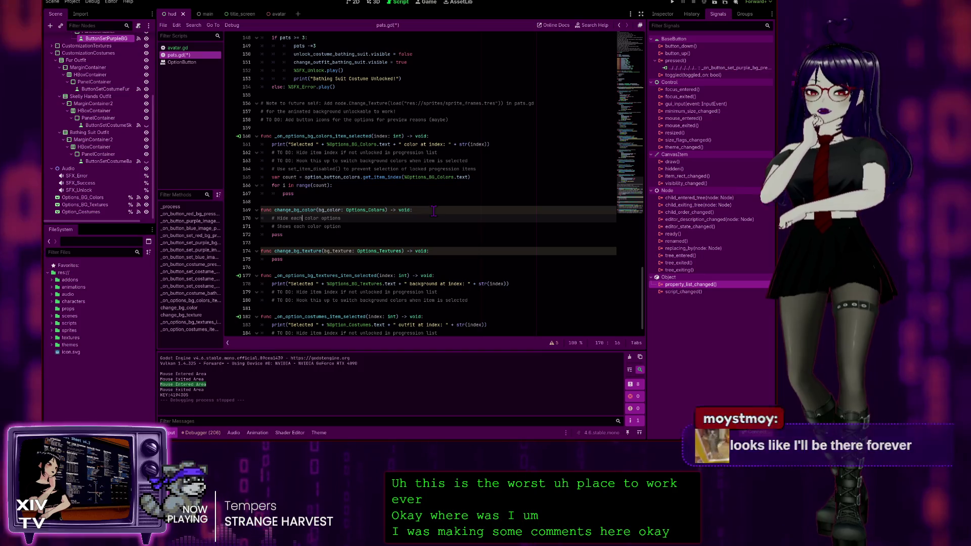
click(346, 218)
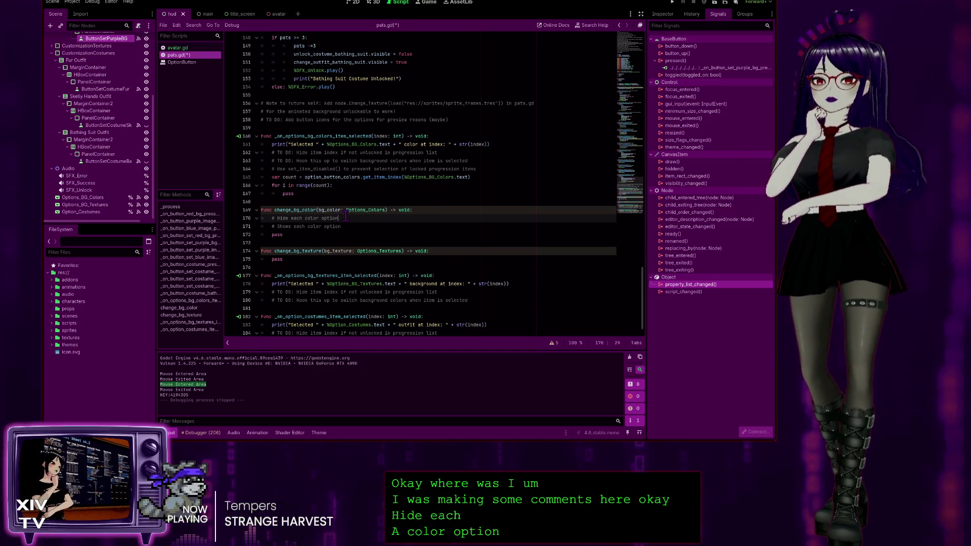
click(292, 226)
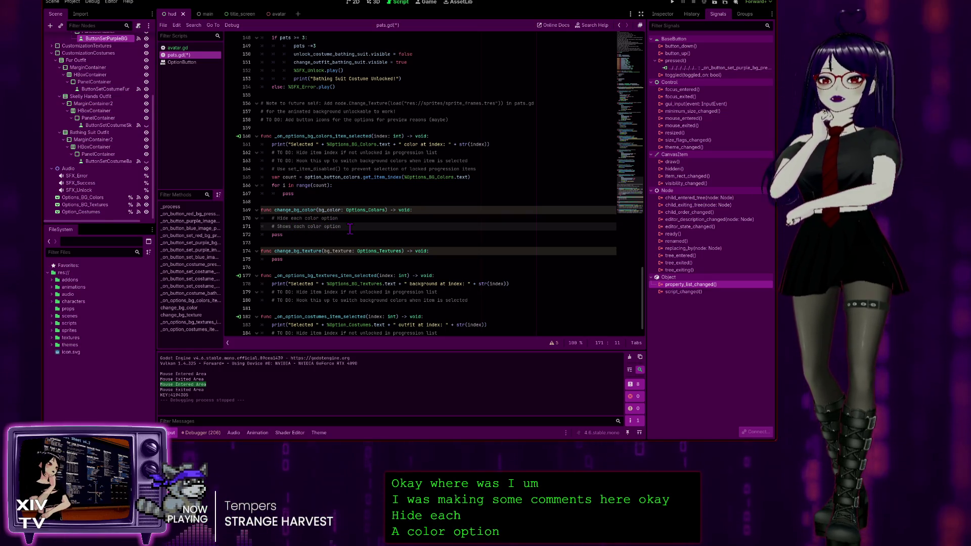
drag(358, 226, 261, 218)
key(ctrl+c)
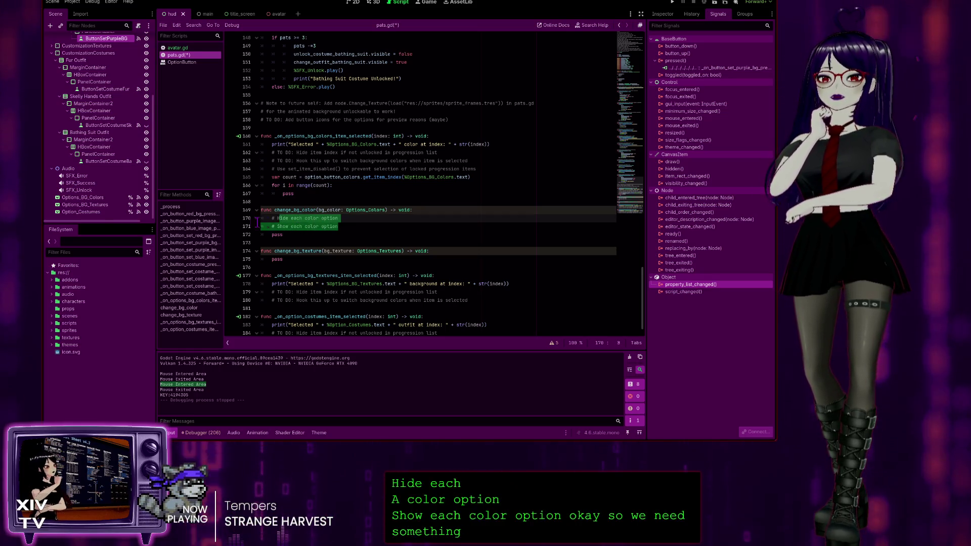
Paste both comments into change_bg_texture and change 'color' to 'texture'
click(289, 260)
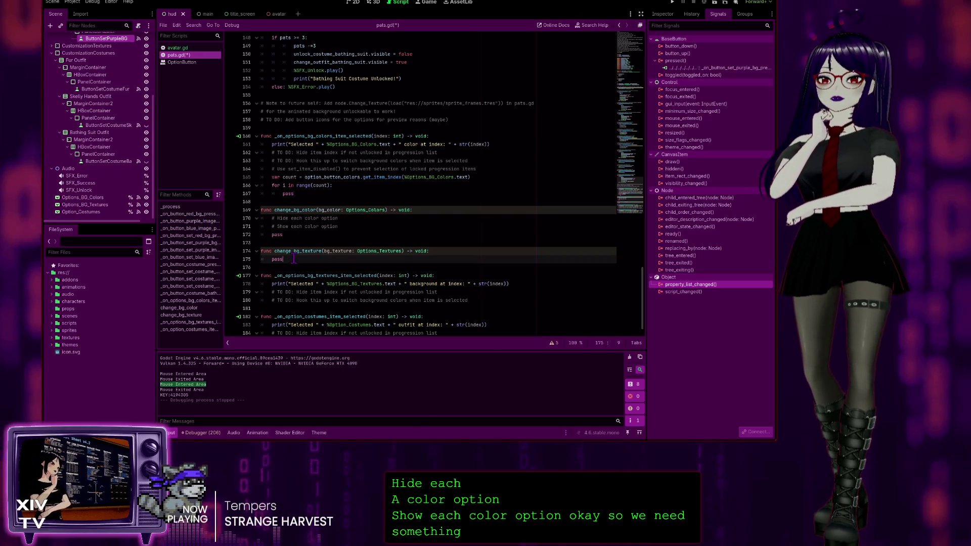
click(448, 251)
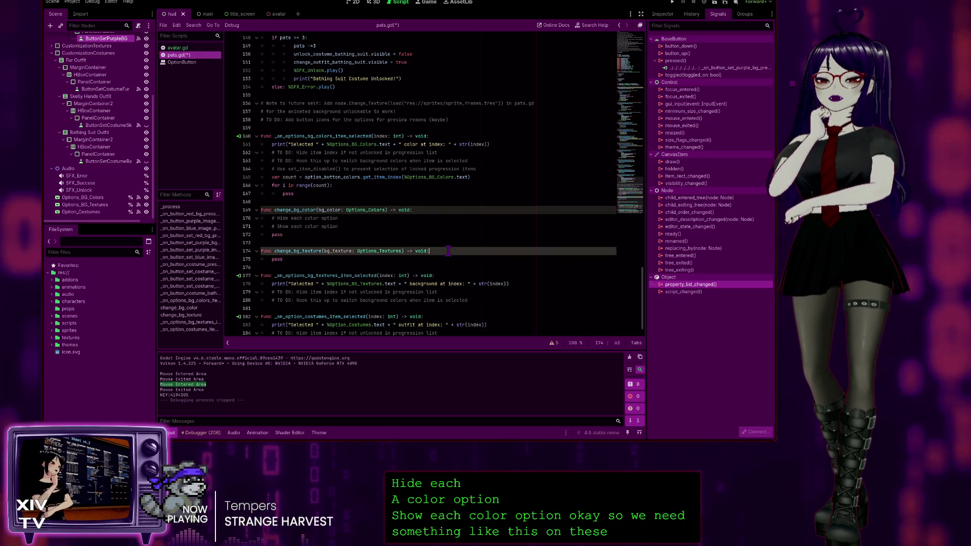
key(Return)
key(ctrl+v)
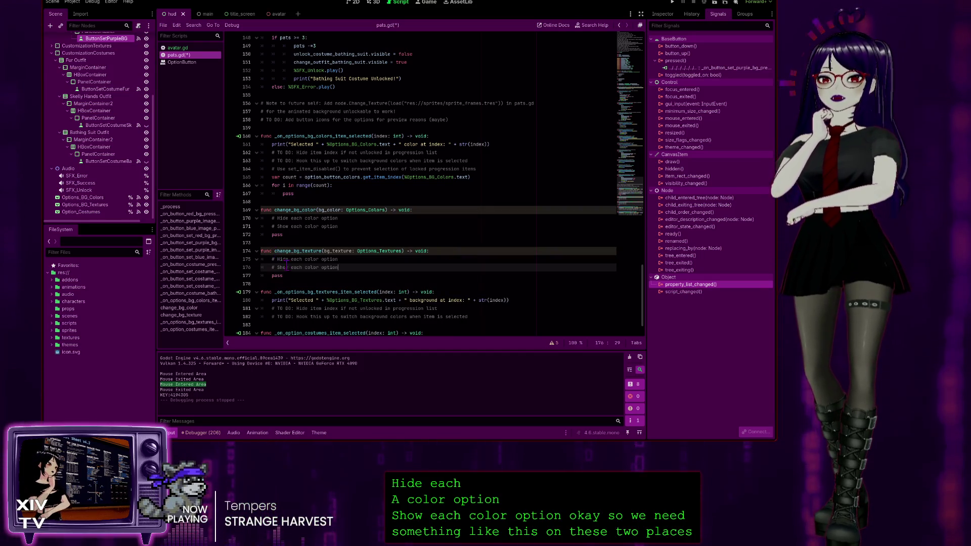
click(312, 259)
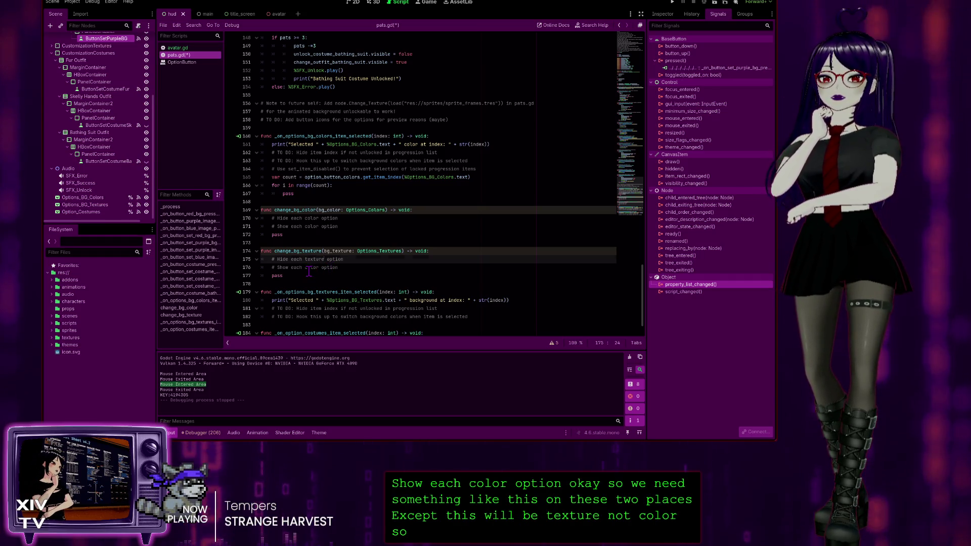
double_click(312, 267)
text(texture)
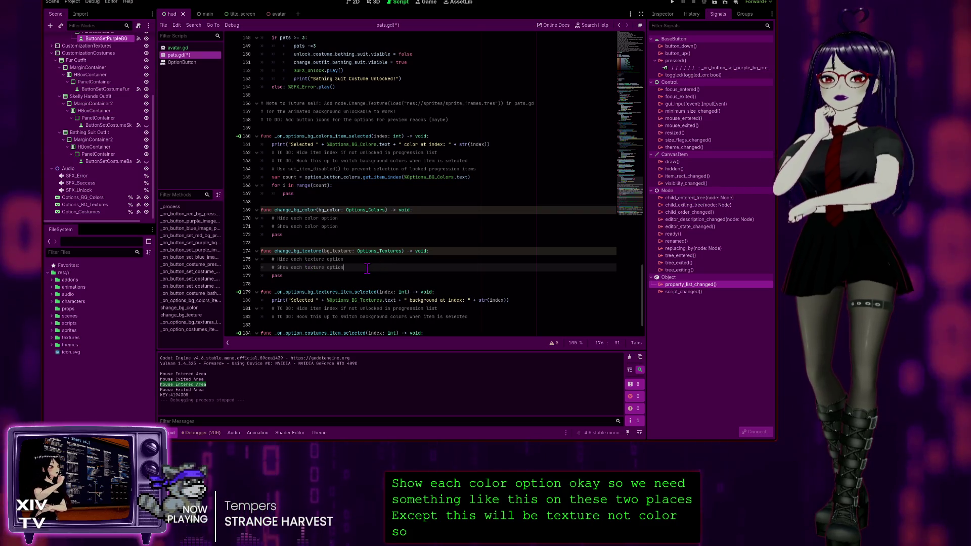
click(362, 259)
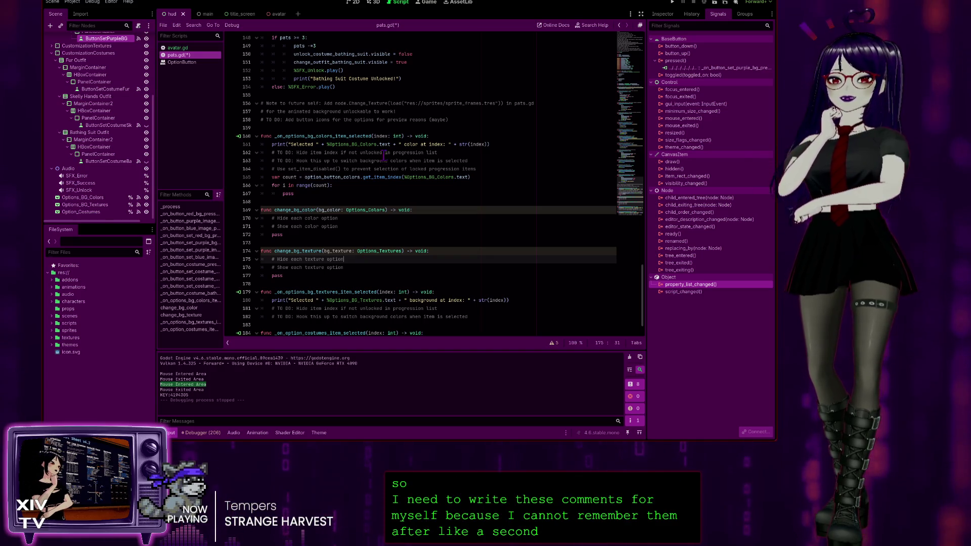
scroll(384, 154, up, 10)
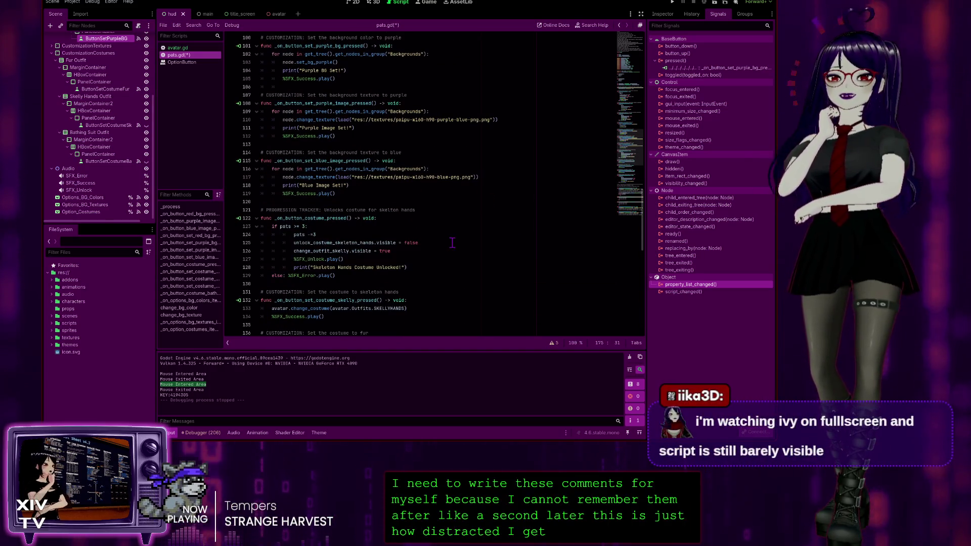
scroll(453, 243, down, 15)
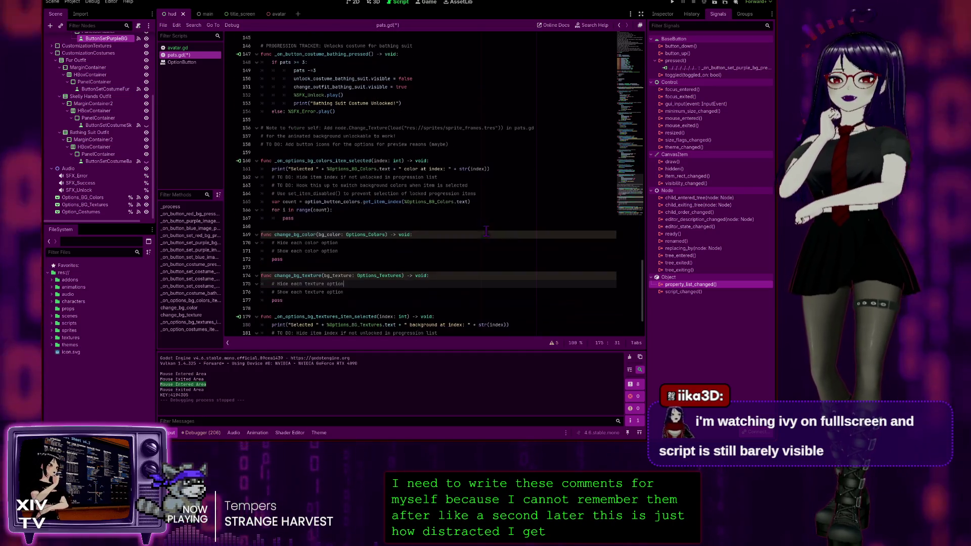
scroll(486, 231, down, 2)
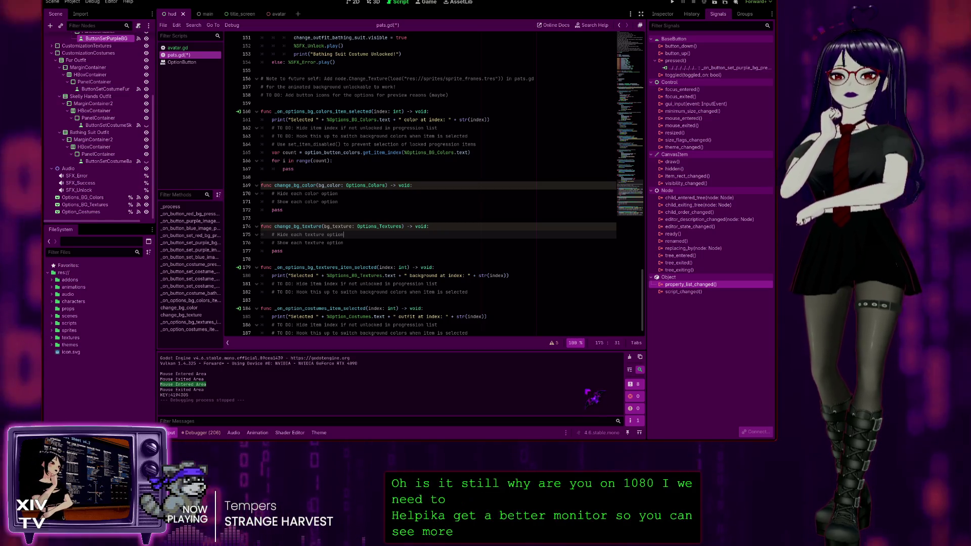
key(ctrl+equal)
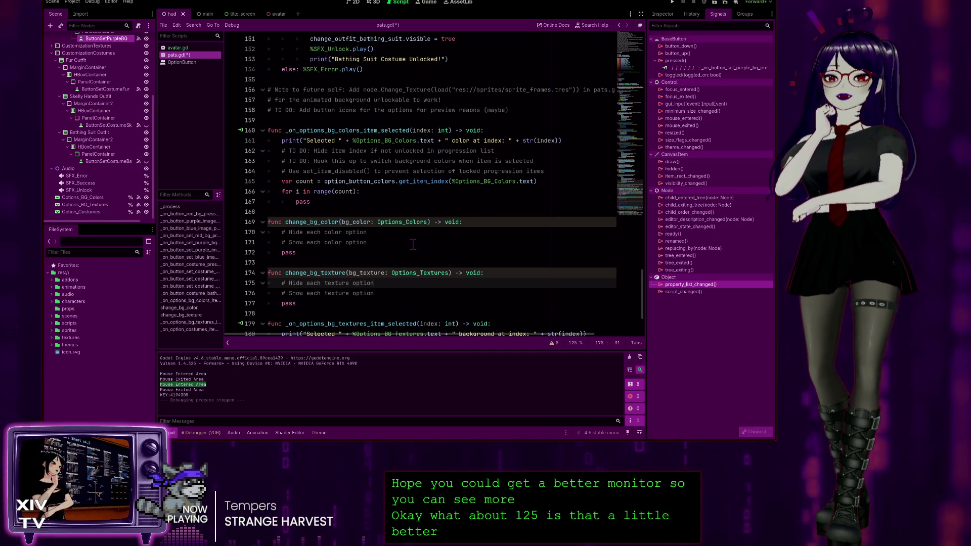
Scroll to change_bg_texture and go to the end of its 'Show each texture option' comment
scroll(412, 244, down, 3)
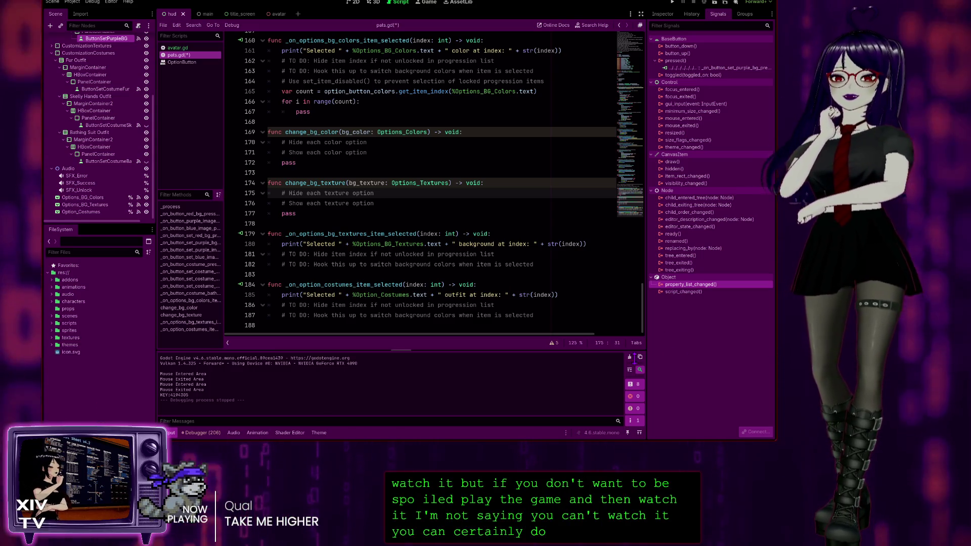
click(386, 205)
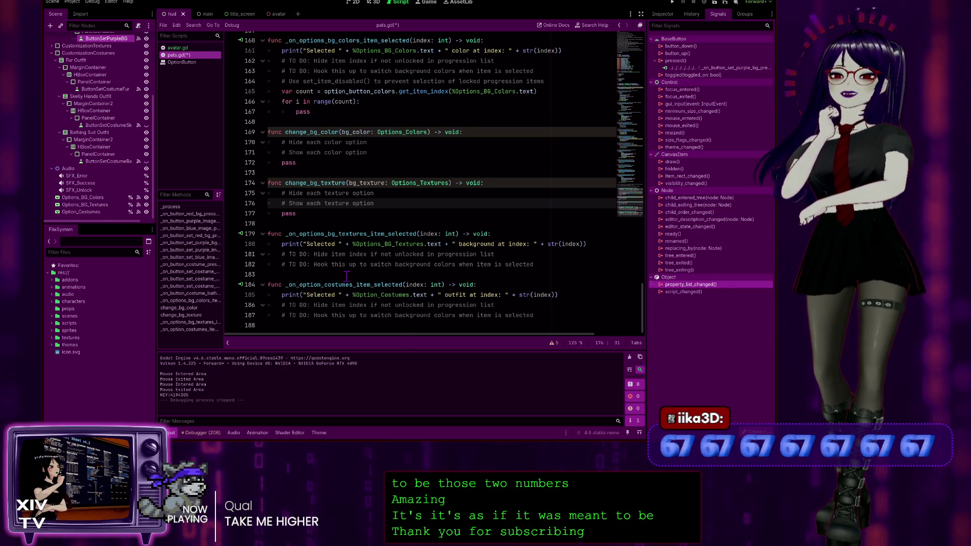
Add an empty line under the 'Hide each color option' comment in change_bg_color
click(388, 144)
key(Return)
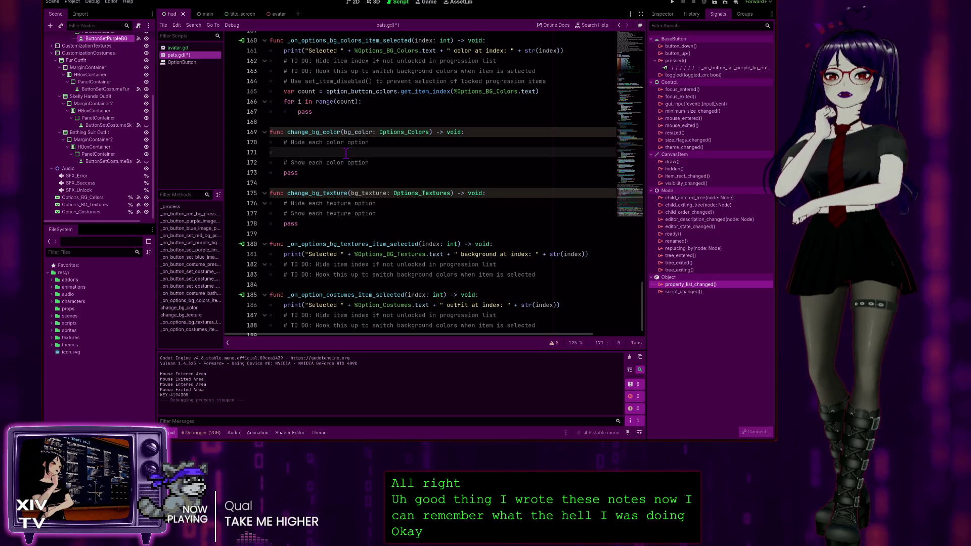
scroll(449, 192, up, 7)
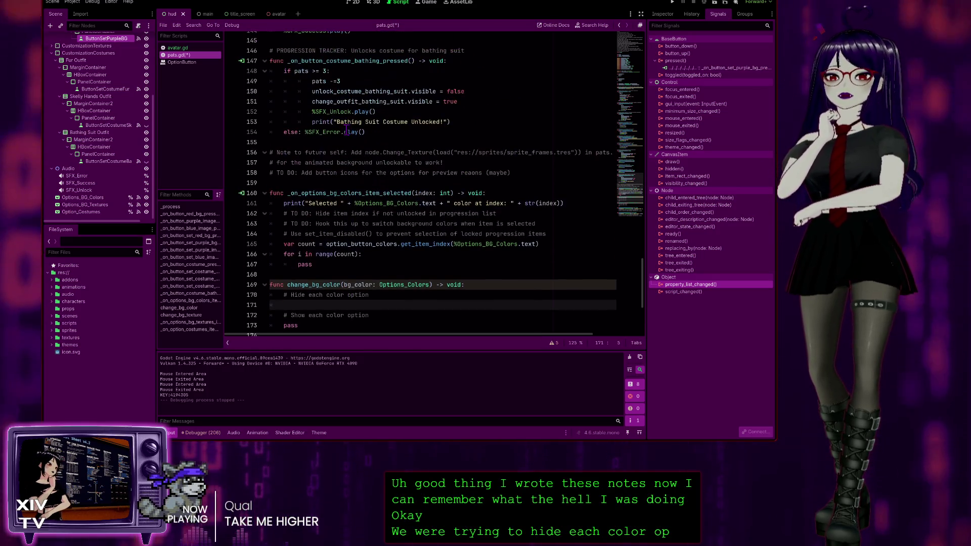
scroll(449, 192, up, 2)
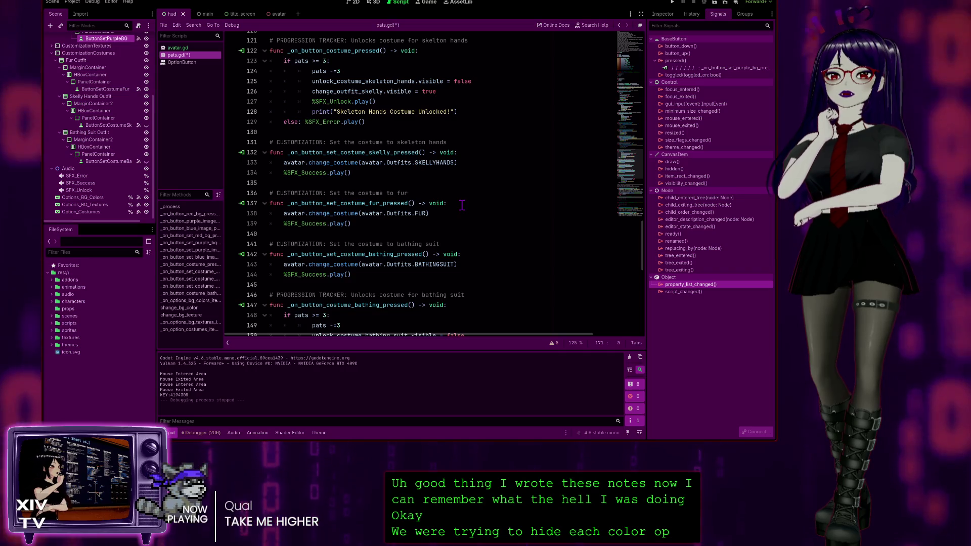
scroll(459, 203, up, 3)
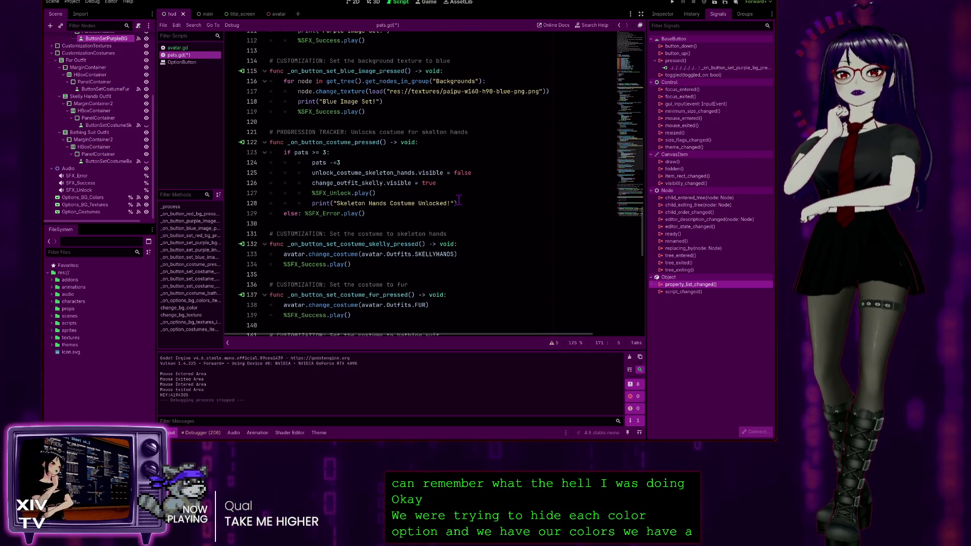
scroll(459, 201, up, 8)
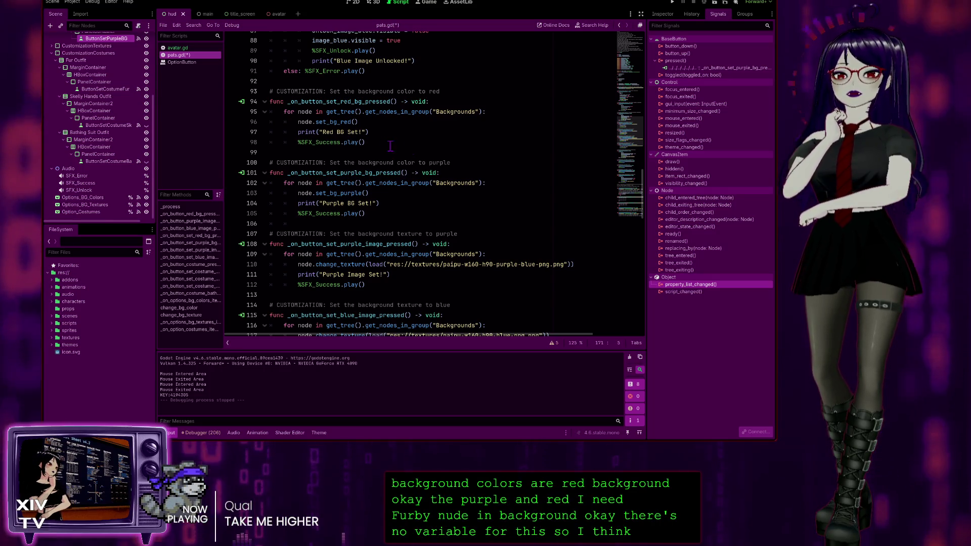
Select node.set_bg_red in the red handler on line 96
double_click(318, 122)
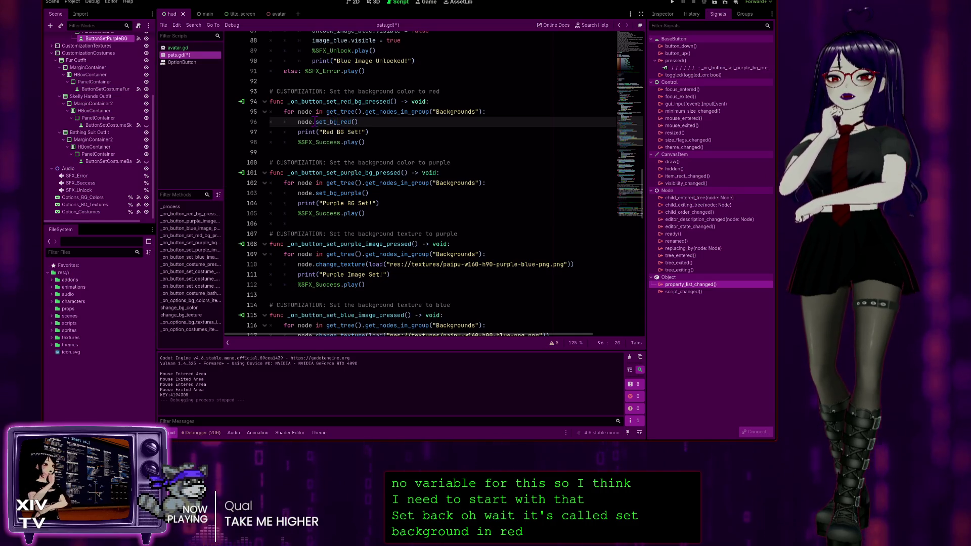
click(298, 122)
drag(298, 122, 349, 122)
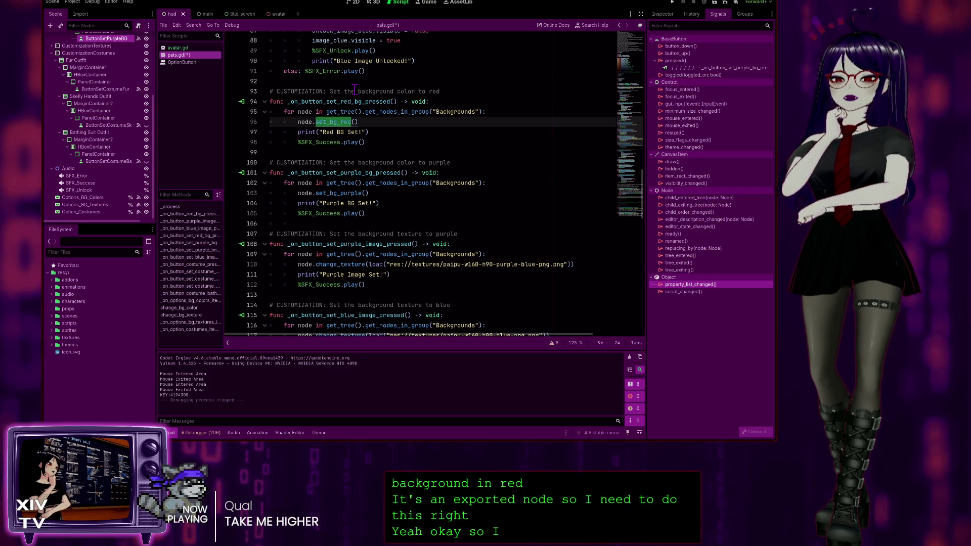
scroll(437, 172, down, 20)
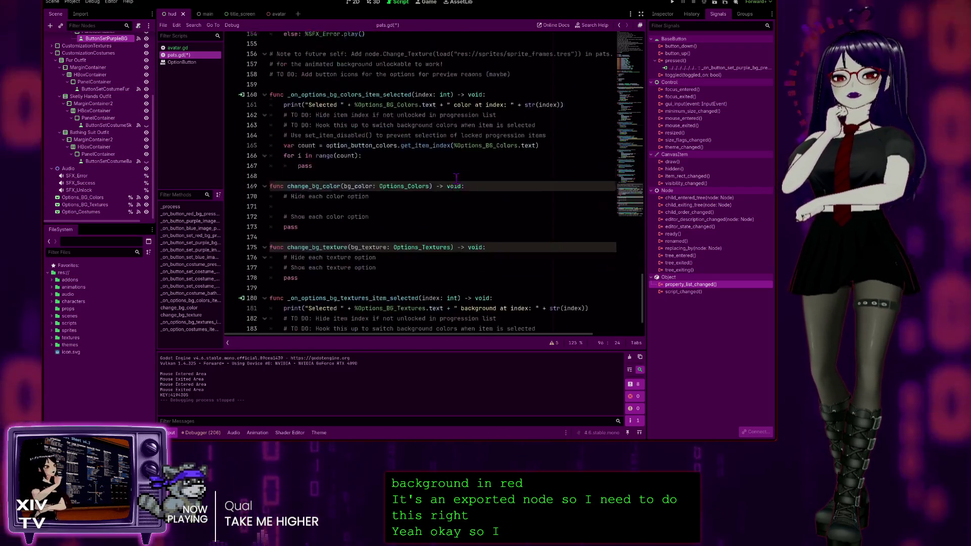
Under the hide comment, write set_bg_red.visible = false and begin a set_bg_purple.visible line, checking avatar.gd for reference
click(304, 143)
text(var set_bg_red)
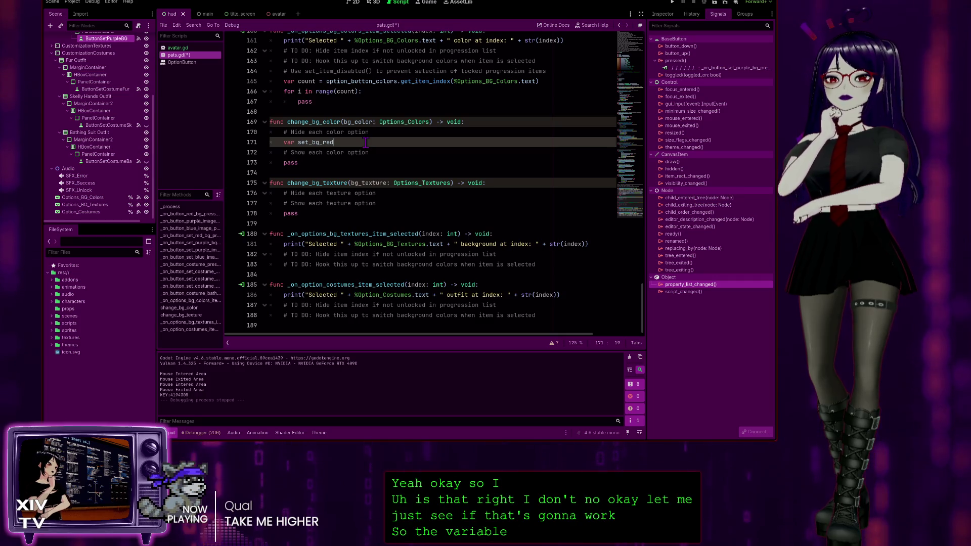
key(alt+Left)
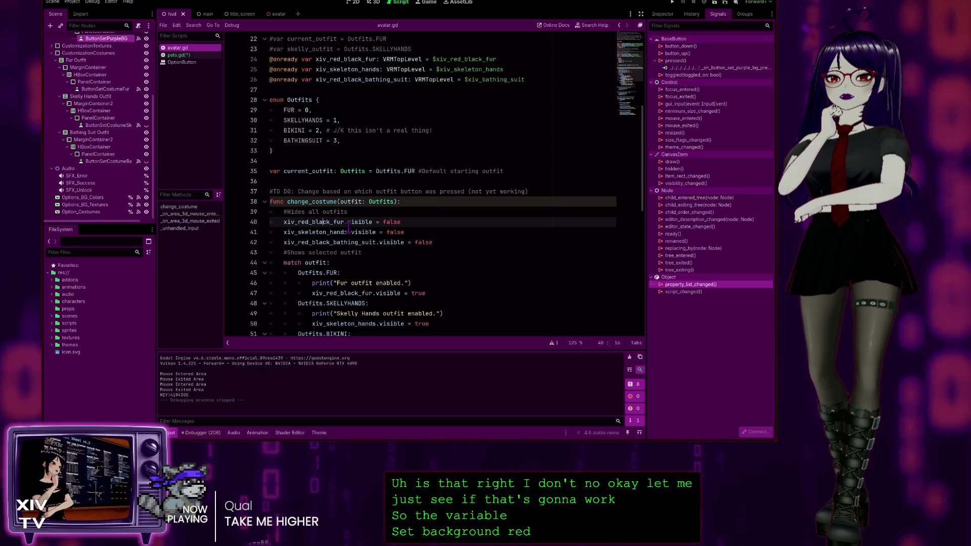
click(185, 55)
text(var set_bg_red.visibl)
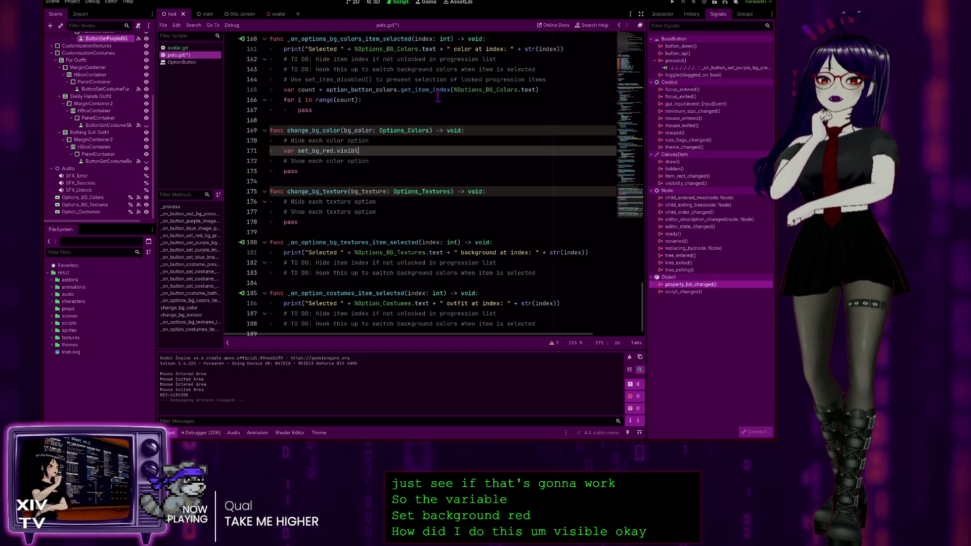
text(e = )
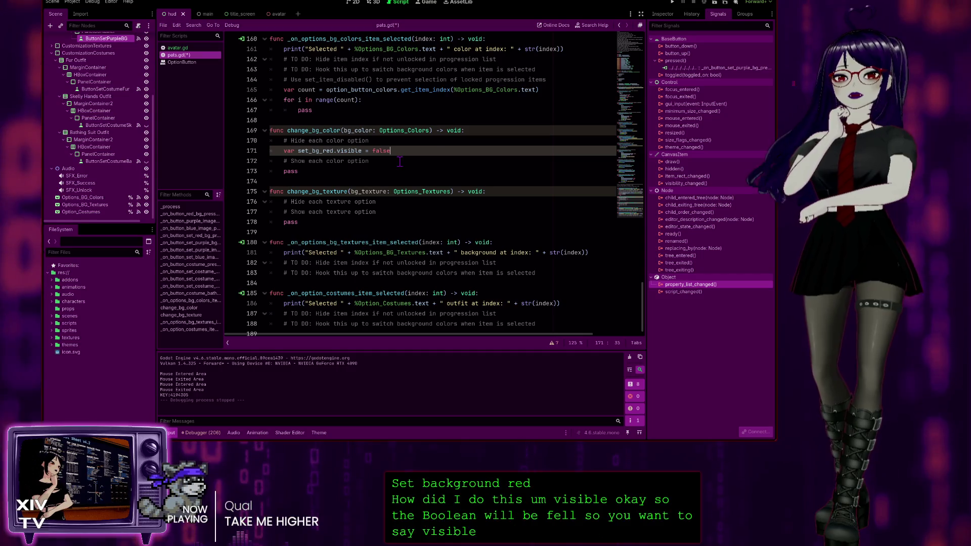
text(false)
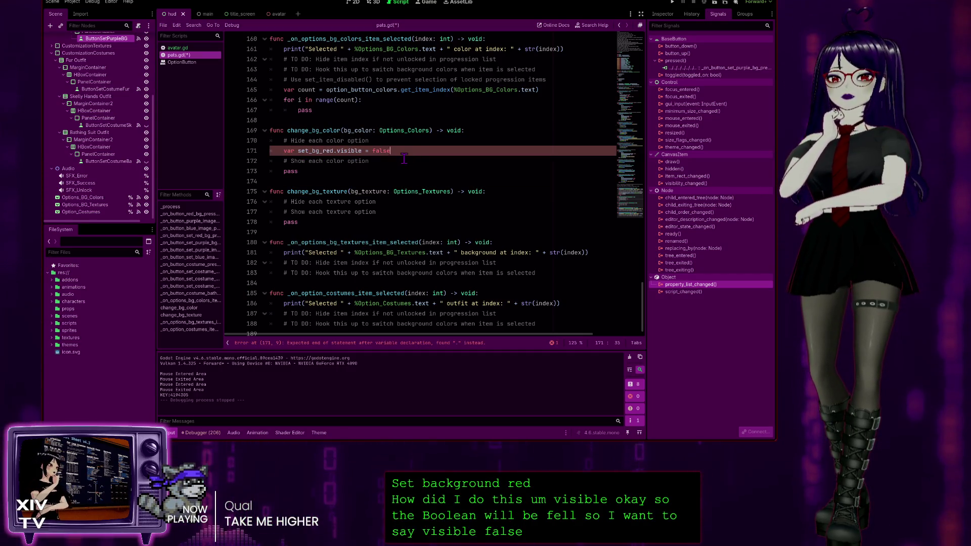
key(Return)
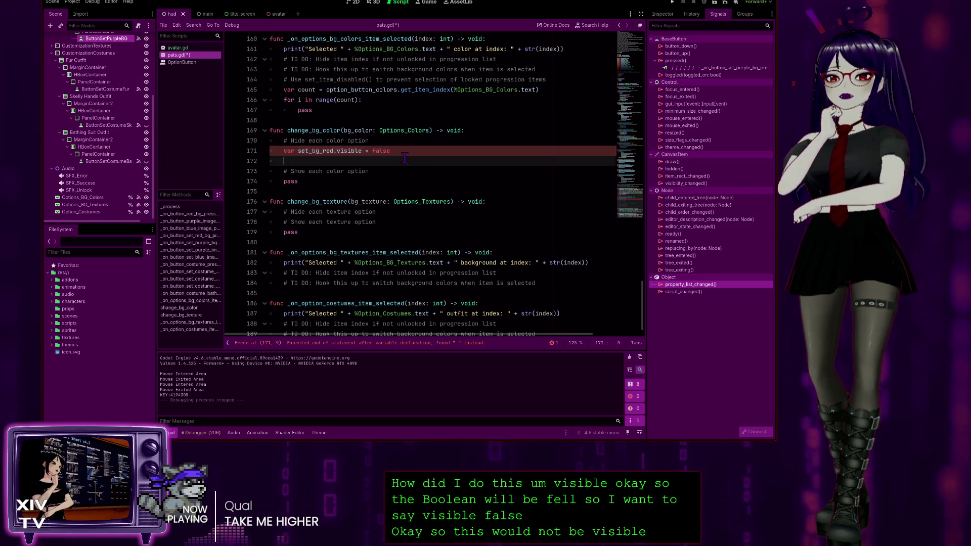
text(varset)
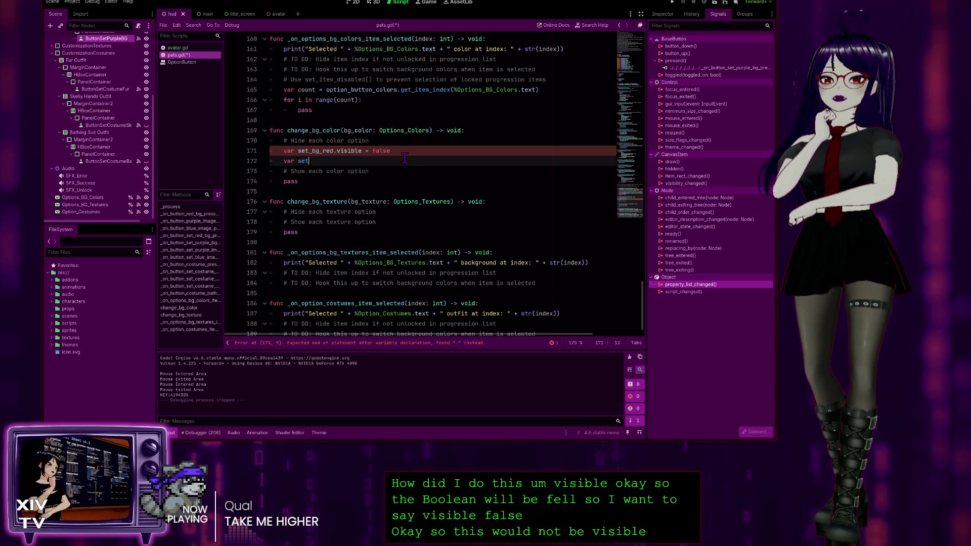
text(_bg)
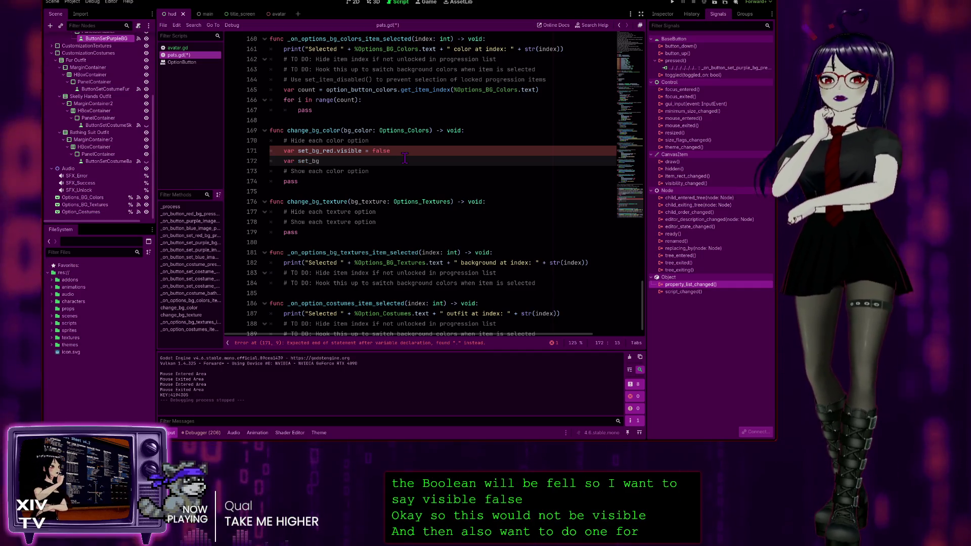
text(_purple)
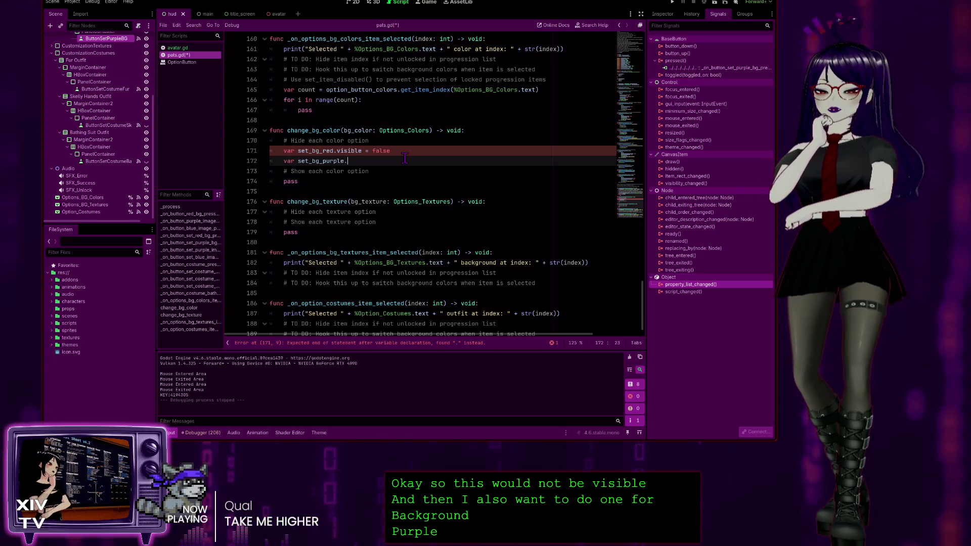
text(.visible = false)
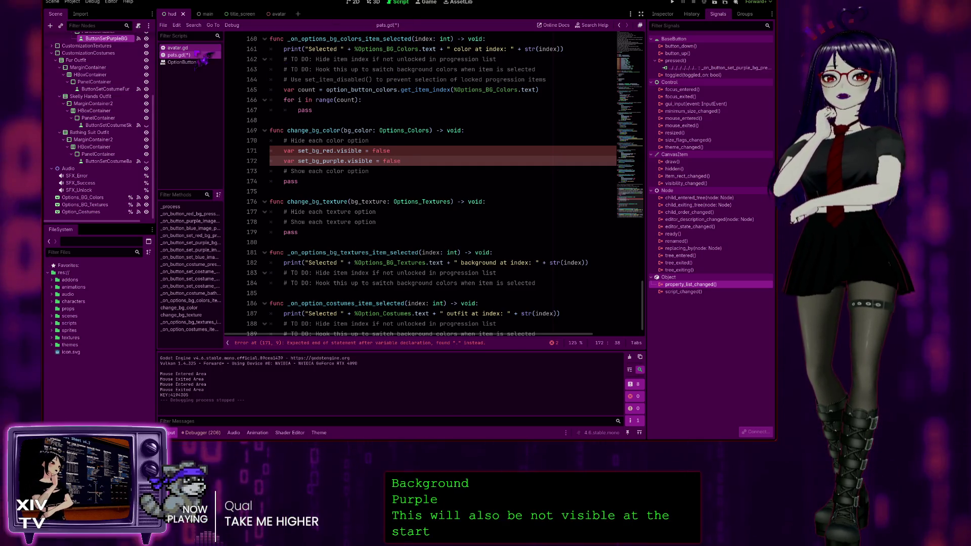
click(202, 48)
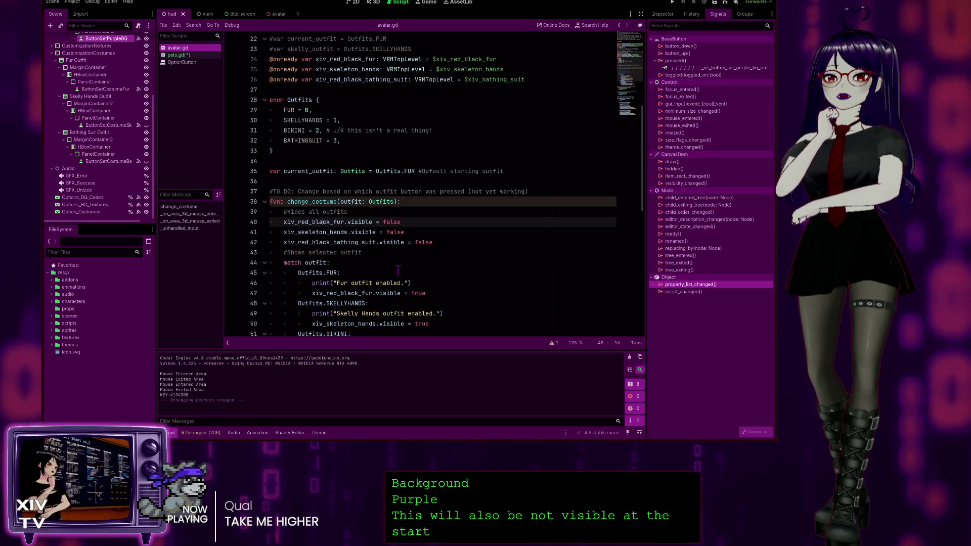
After comparing with avatar.gd, remove the 'var' keyword from the set_bg_red.visible line 171
scroll(367, 243, down, 3)
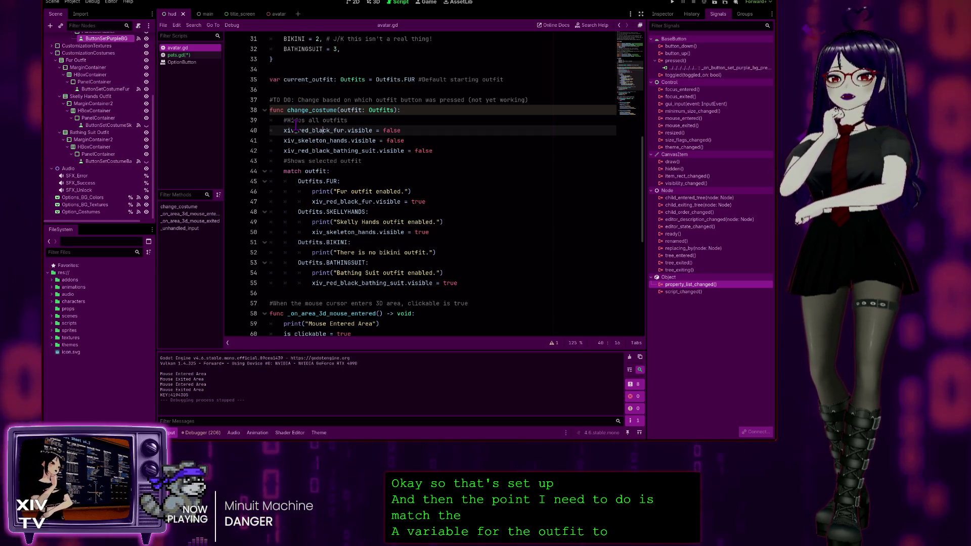
scroll(326, 100, up, 2)
scroll(317, 87, down, 2)
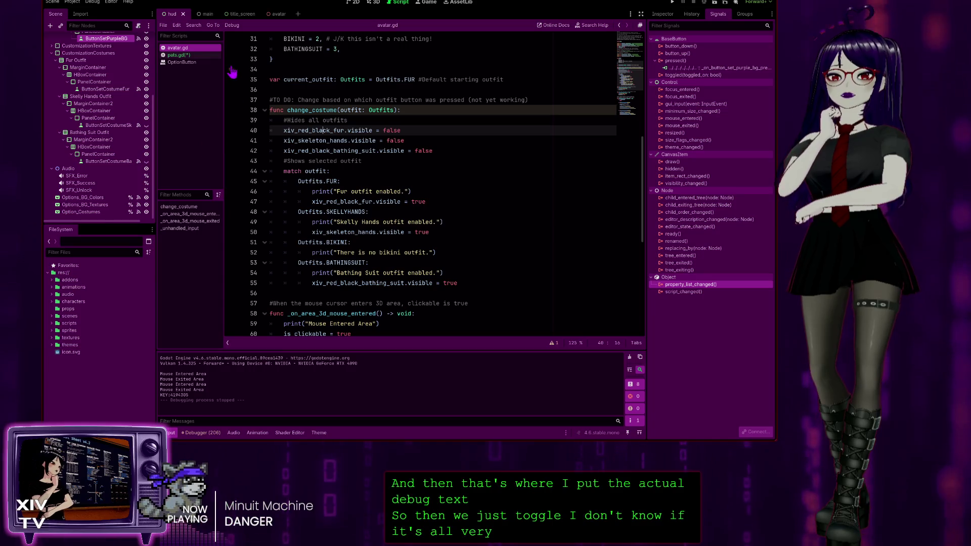
click(178, 54)
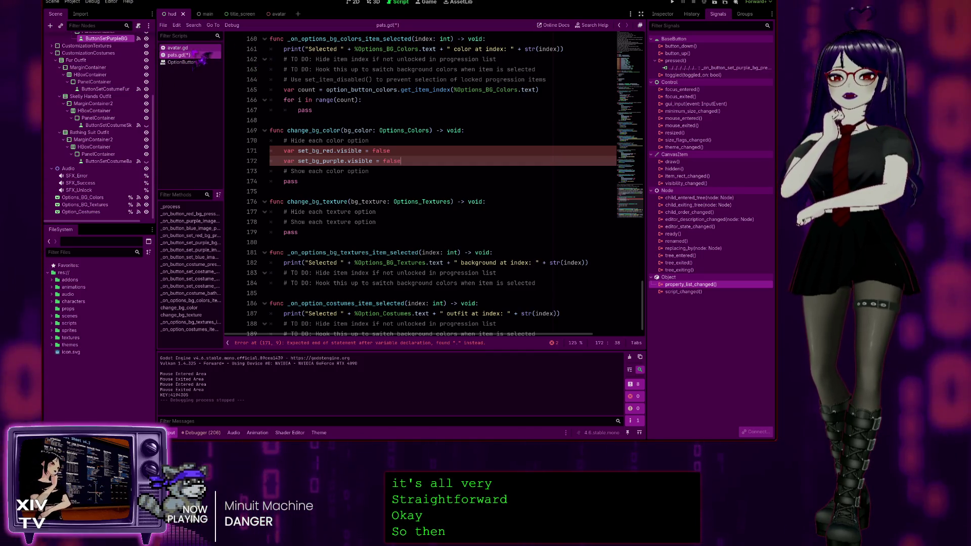
key(alt+Left)
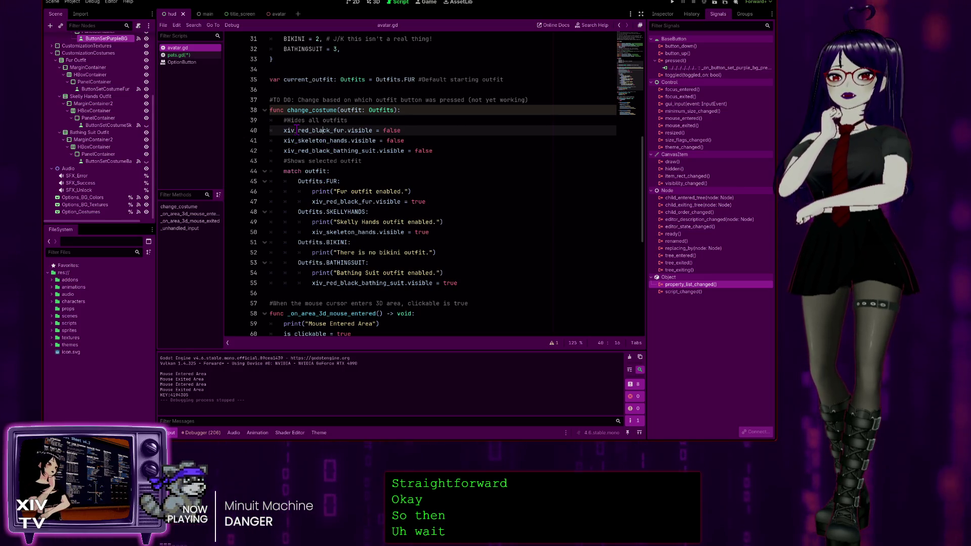
click(178, 55)
click(288, 151)
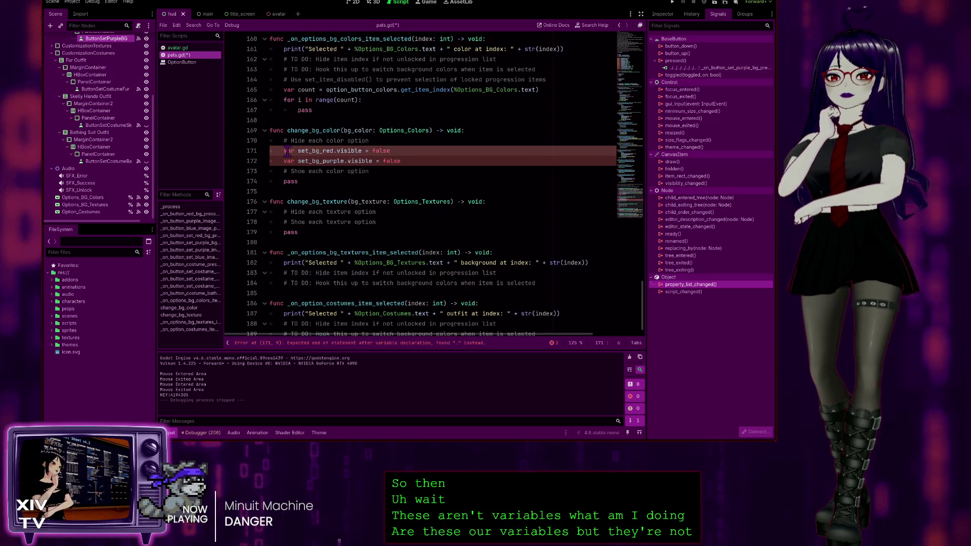
key(BackSpace)
key(Delete)
key(Delete)
key(Delete)
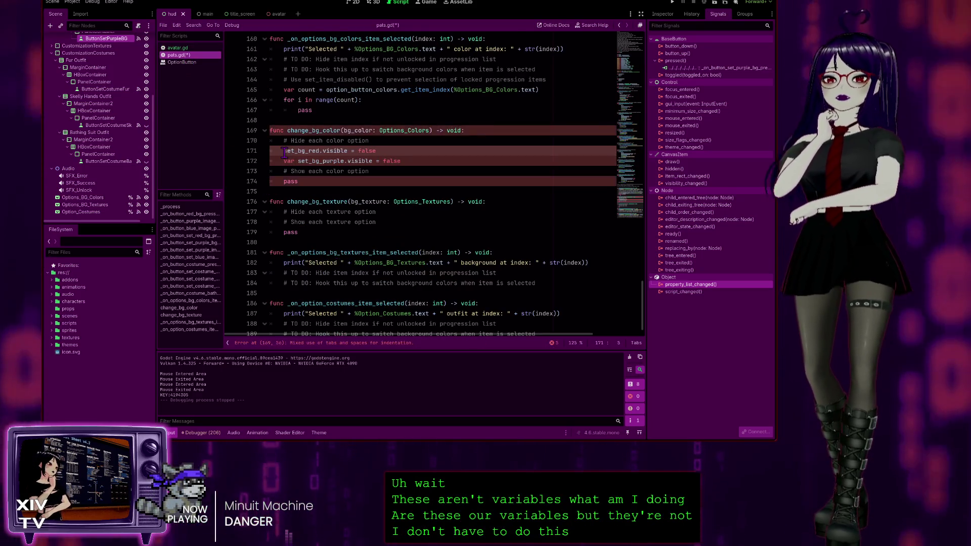
Remove 'var' from line 172 and copy both visibility lines
key(Down)
key(Delete)
key(Delete)
key(Delete)
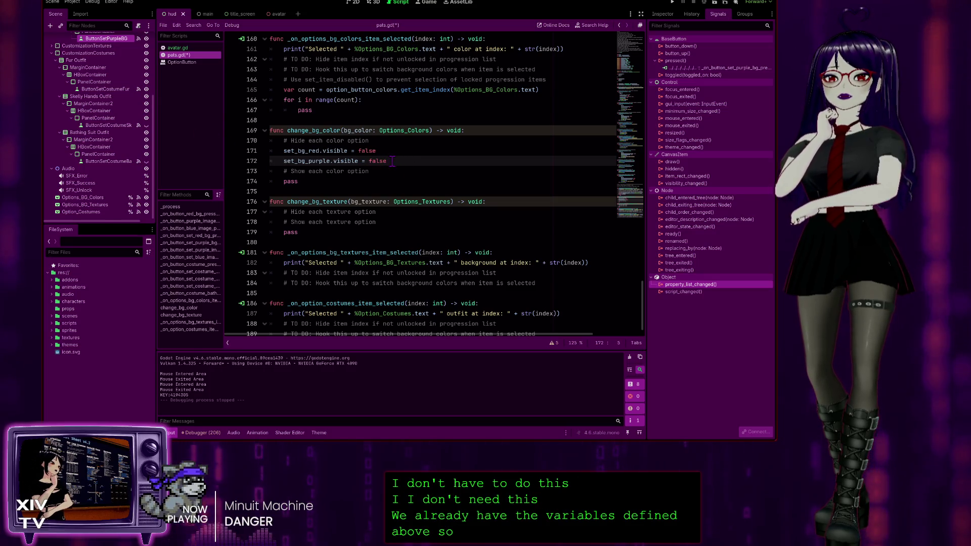
drag(399, 160, 250, 161)
key(shift+Up)
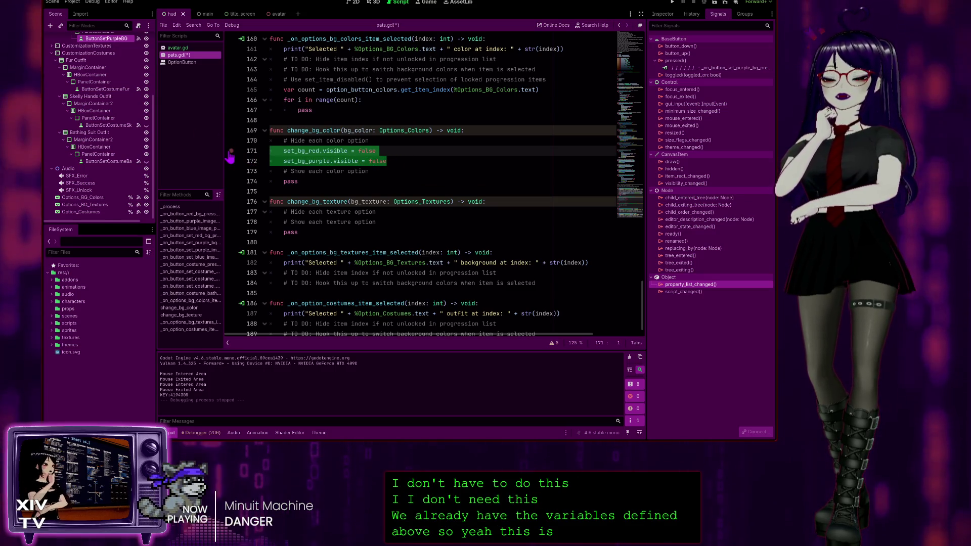
key(ctrl+c)
Paste the red and purple visibility lines under the show comment, setting them to true
click(378, 171)
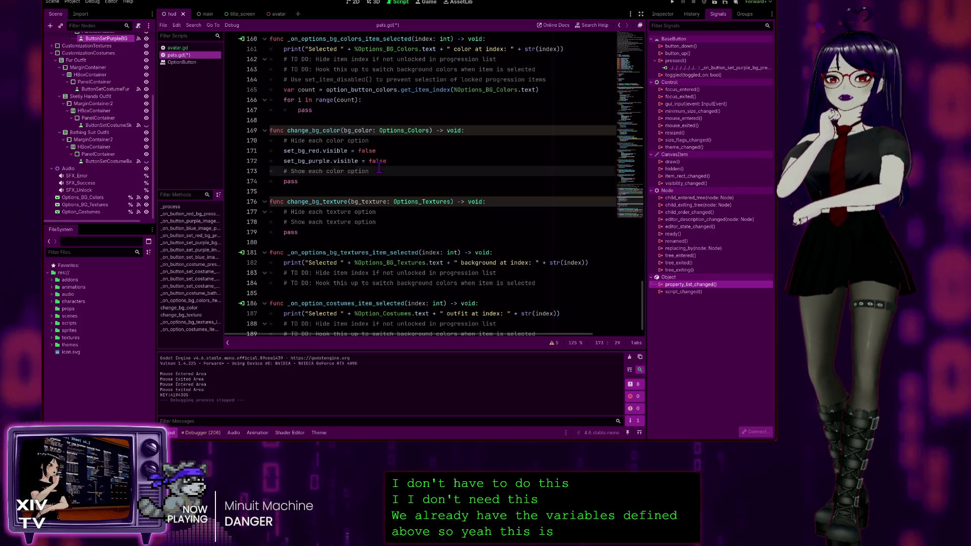
key(Return)
key(ctrl+v)
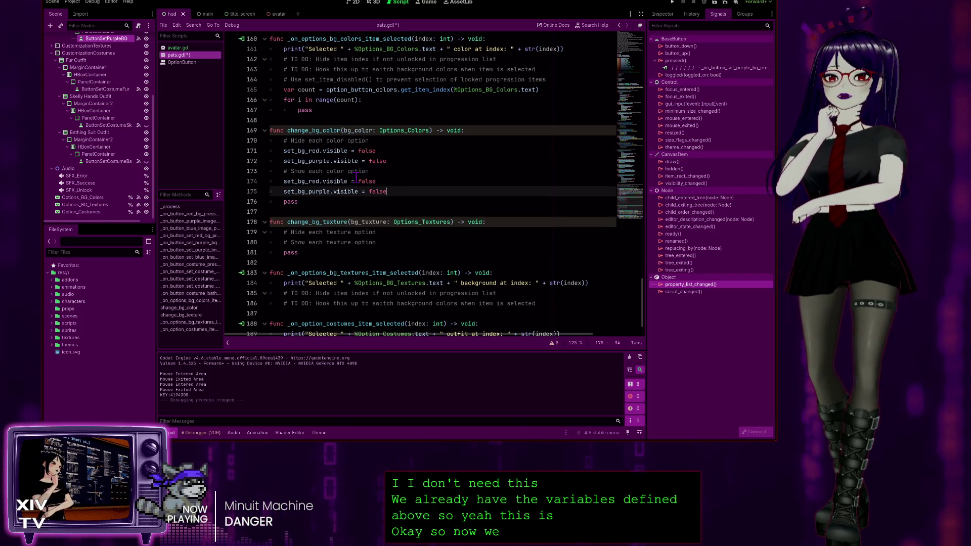
click(366, 180)
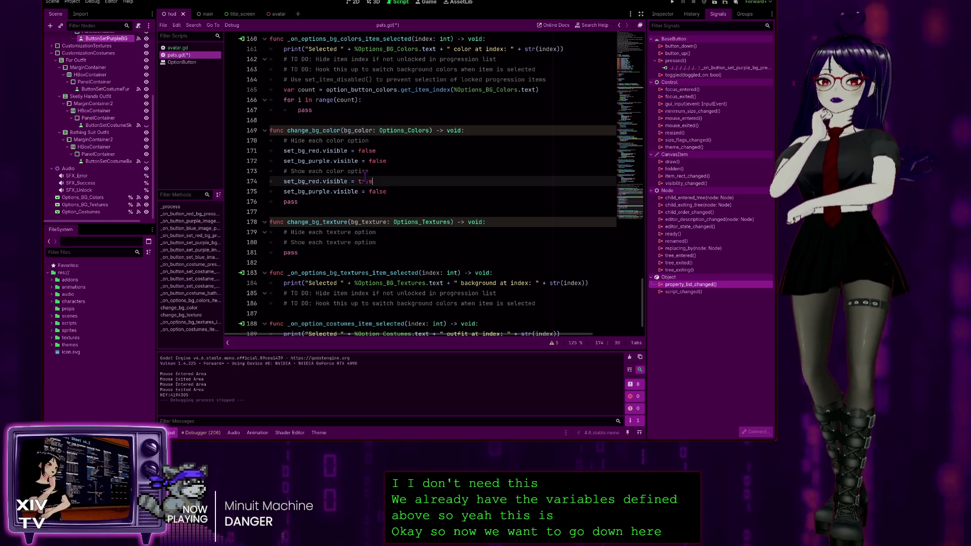
double_click(377, 191)
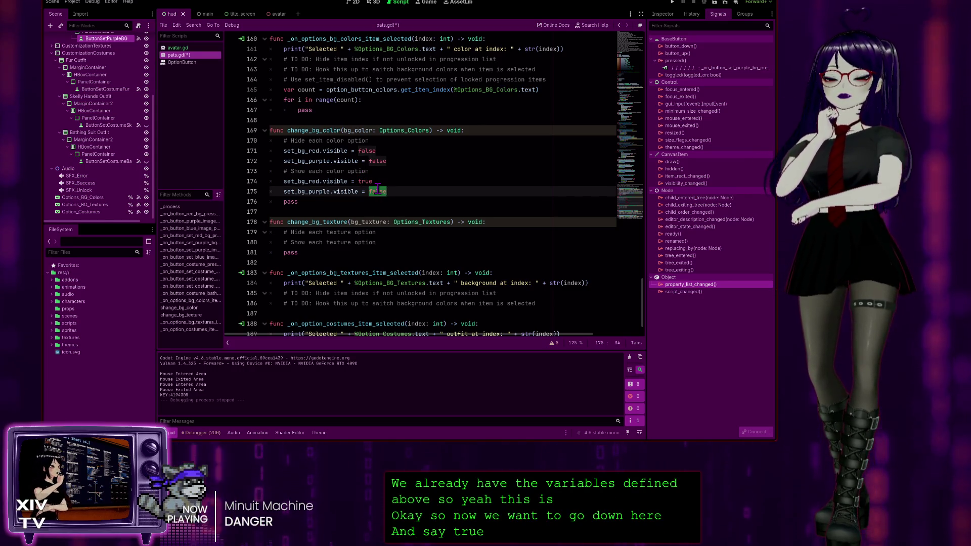
text(true)
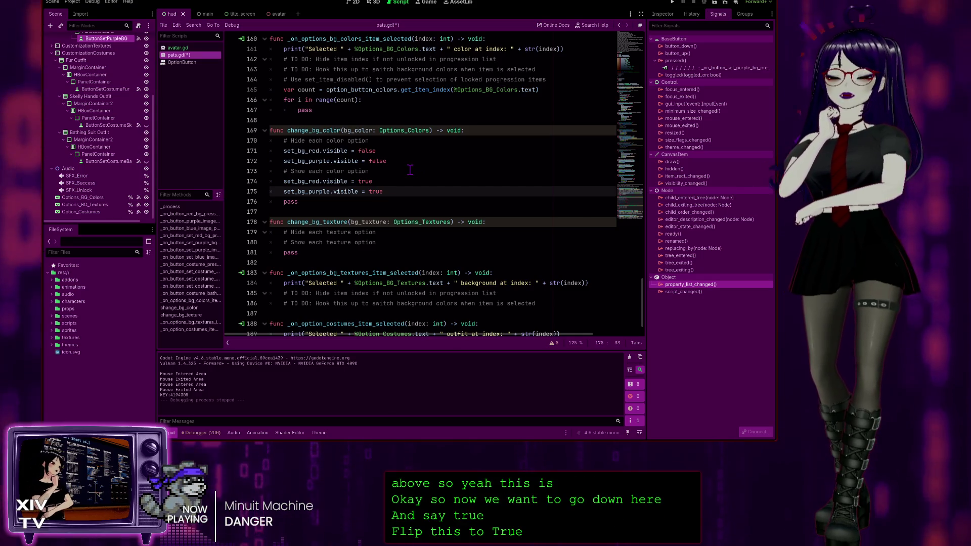
Adjust the wording at the end of the show and hide comments
click(369, 173)
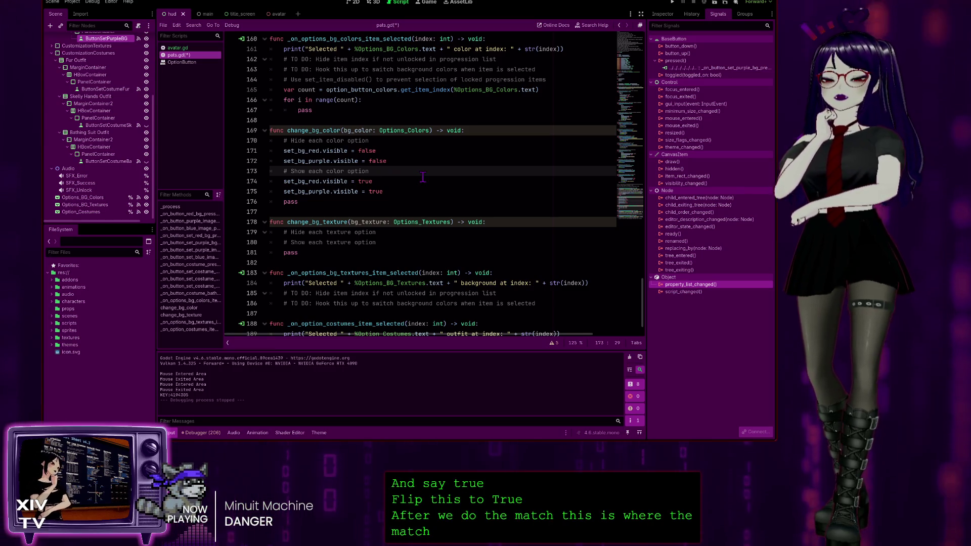
text(via match)
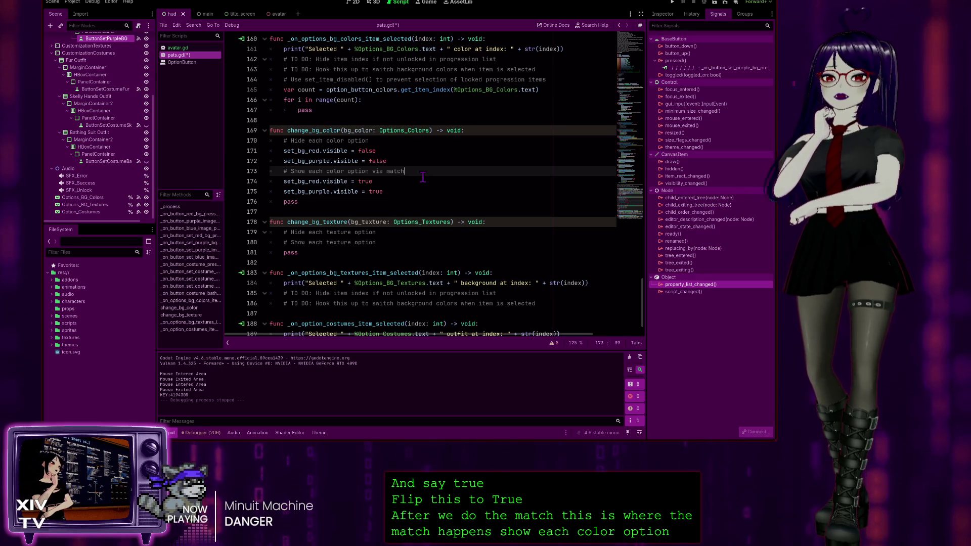
click(383, 143)
text(initially)
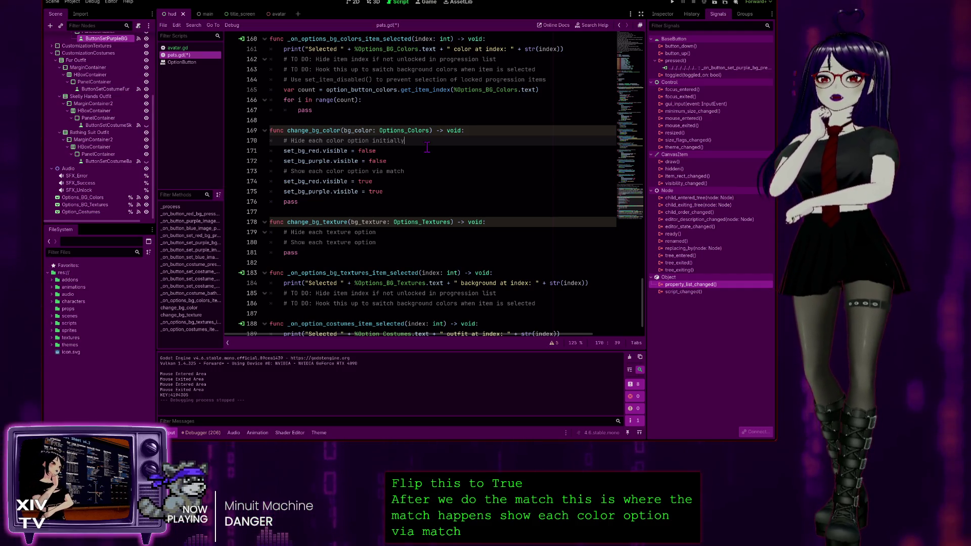
click(397, 183)
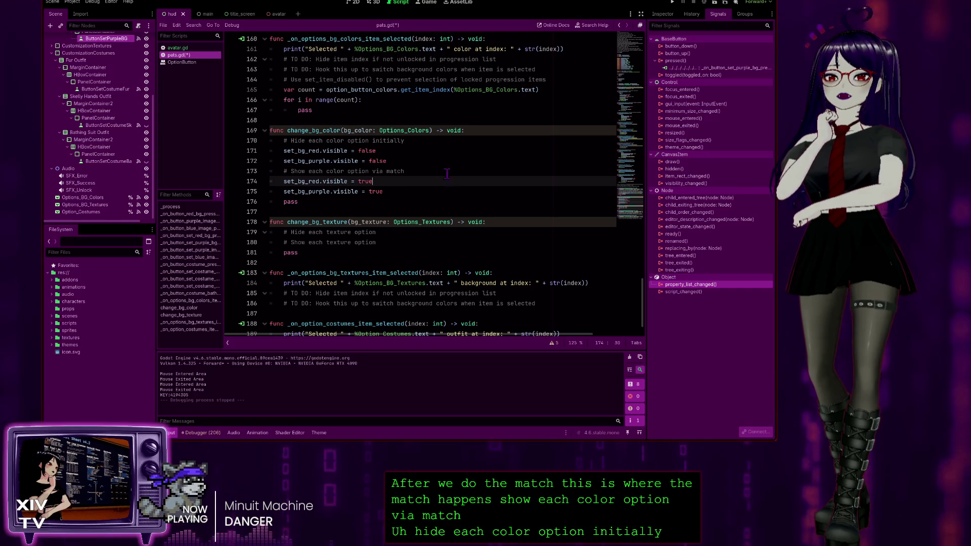
click(198, 48)
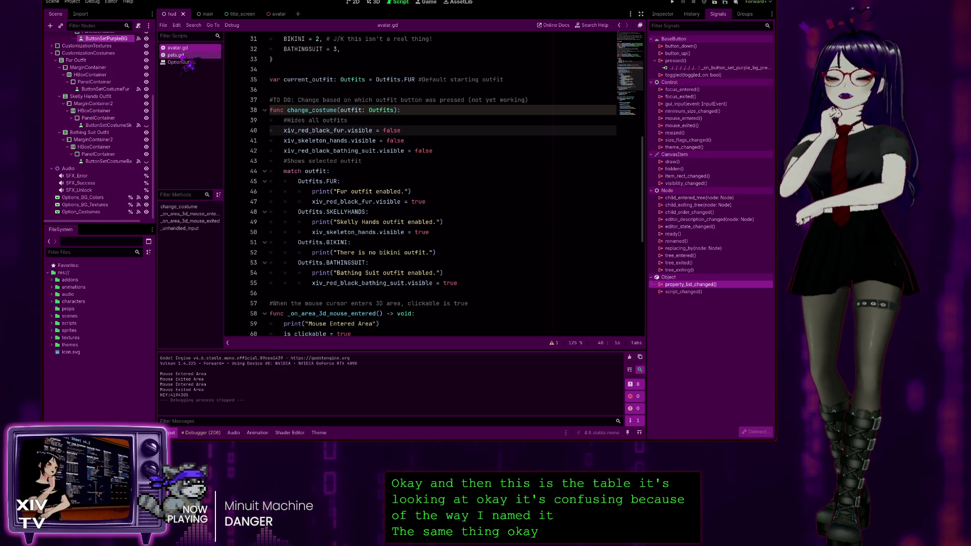
click(181, 56)
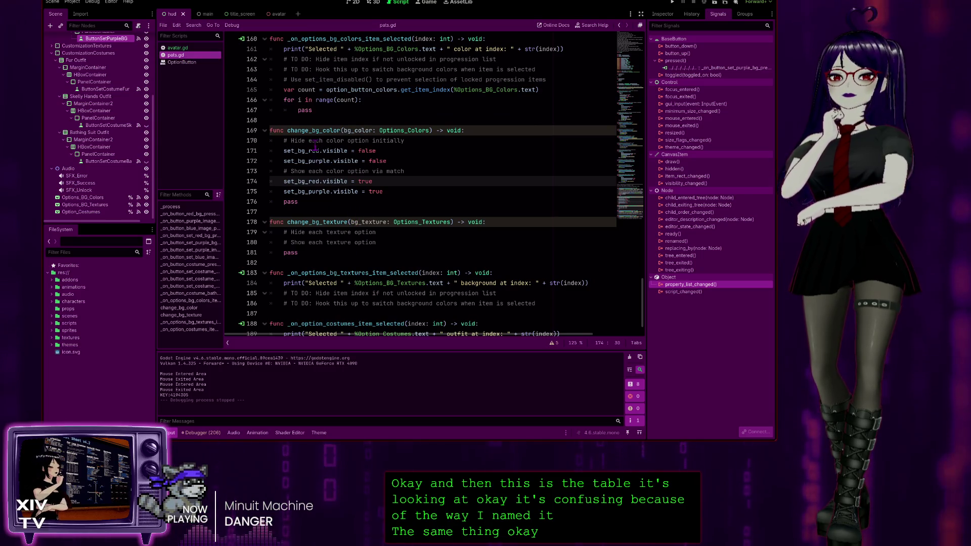
scroll(315, 145, up, 3)
scroll(344, 174, down, 4)
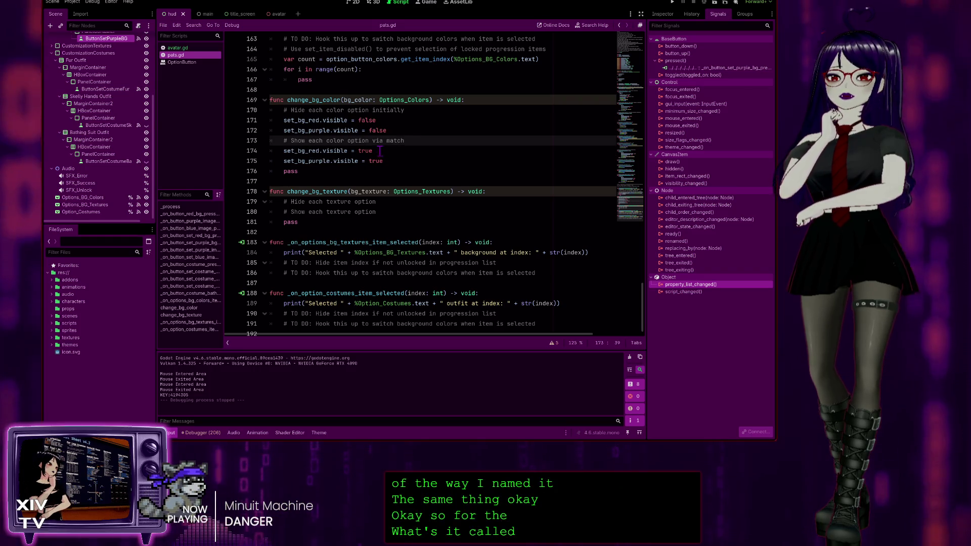
click(202, 48)
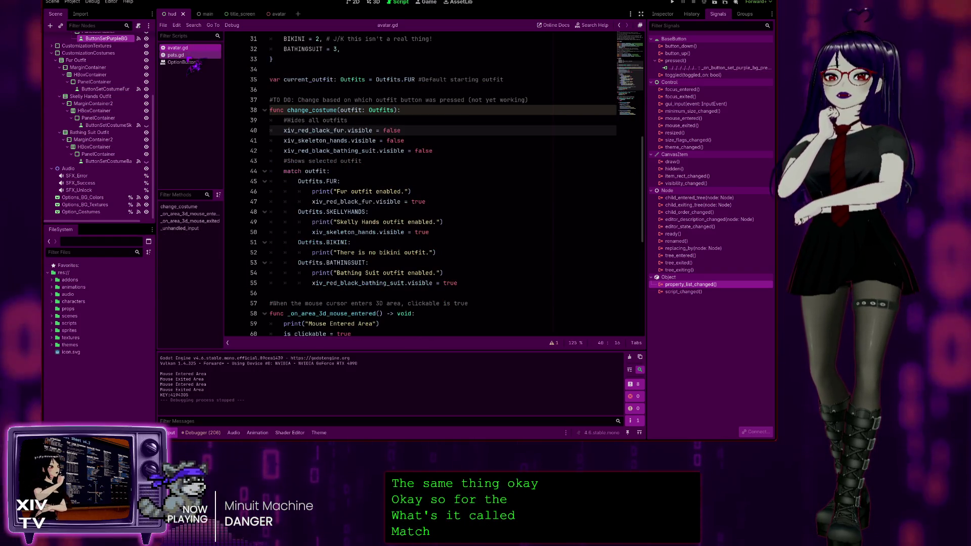
click(202, 55)
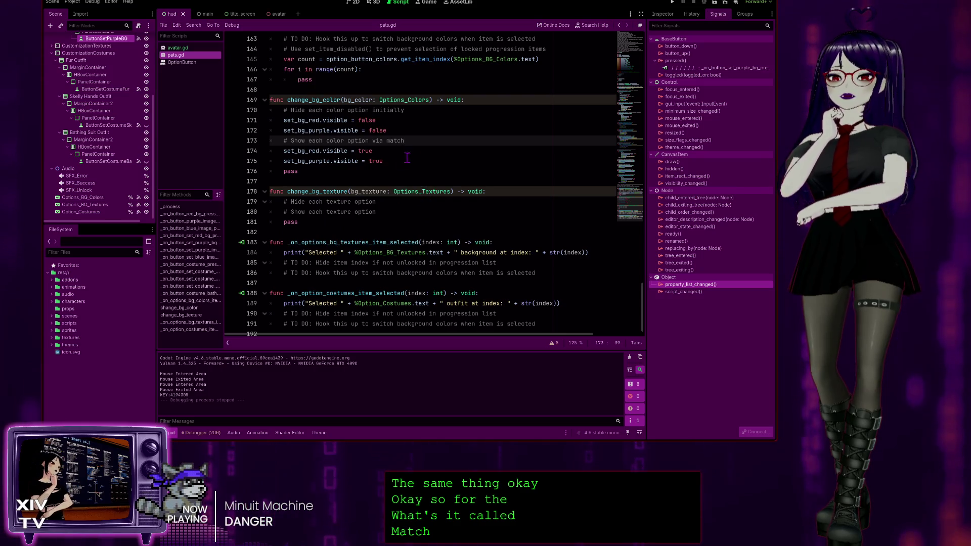
Add a 'match Options_Colors:' line after the show comment, using autocomplete
key(Return)
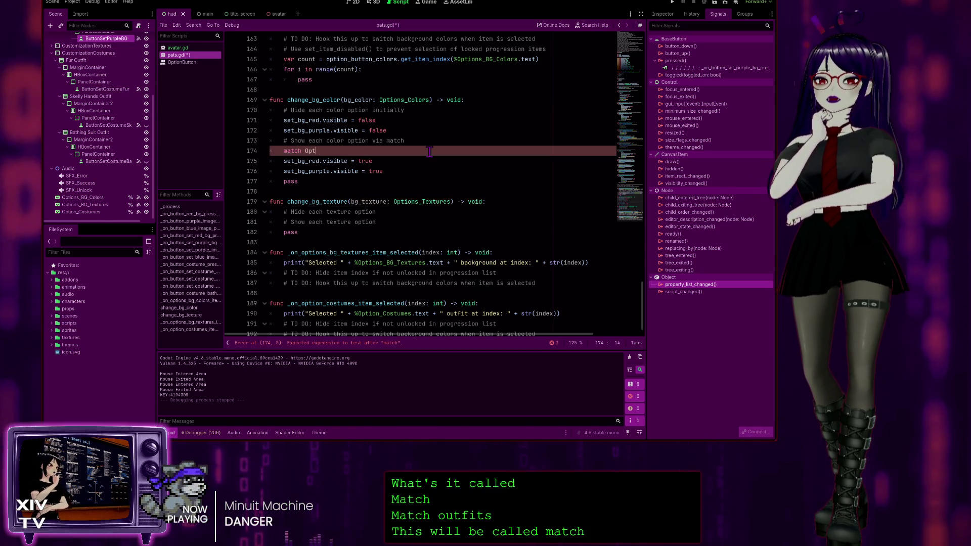
text(Option)
key(Up)
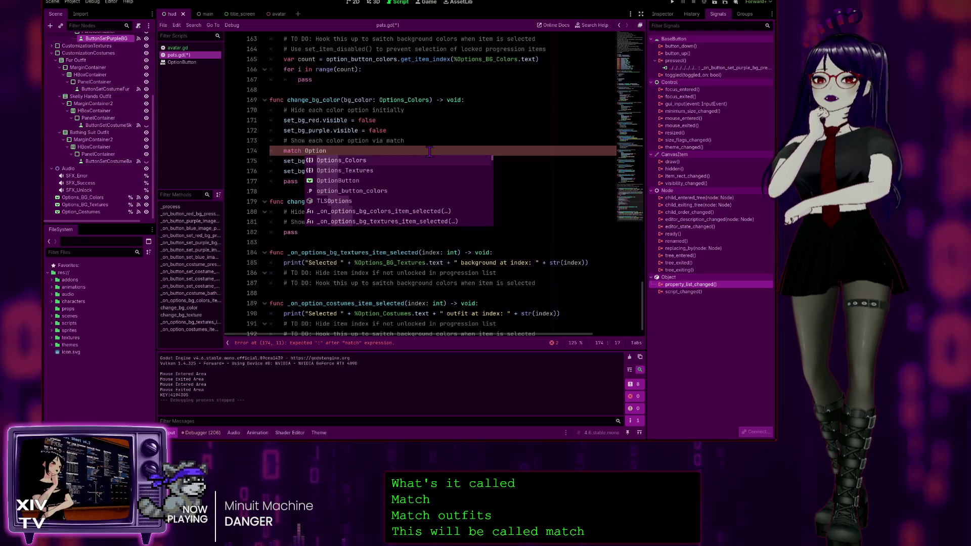
key(Return)
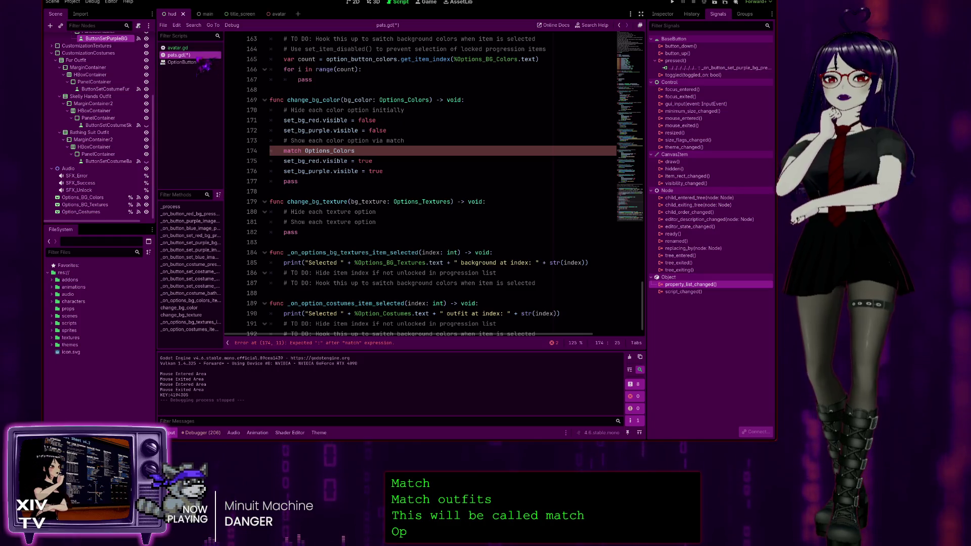
click(193, 48)
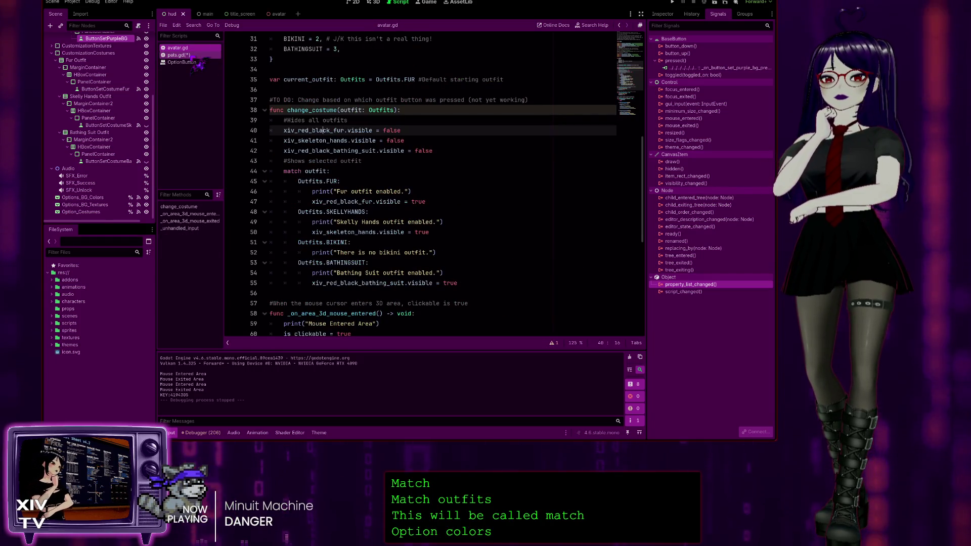
click(180, 55)
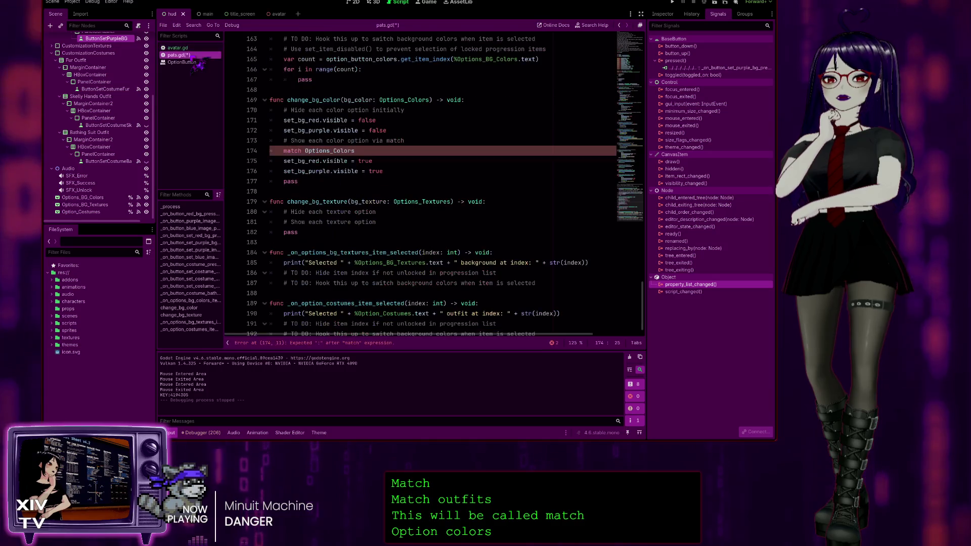
text(:)
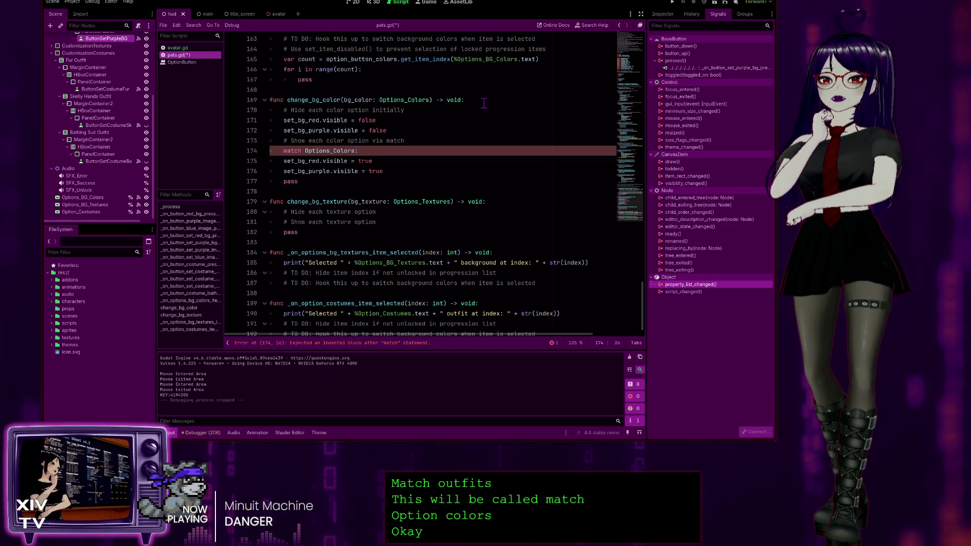
Indent the two visible = true lines under the match statement
key(Right)
key(Down)
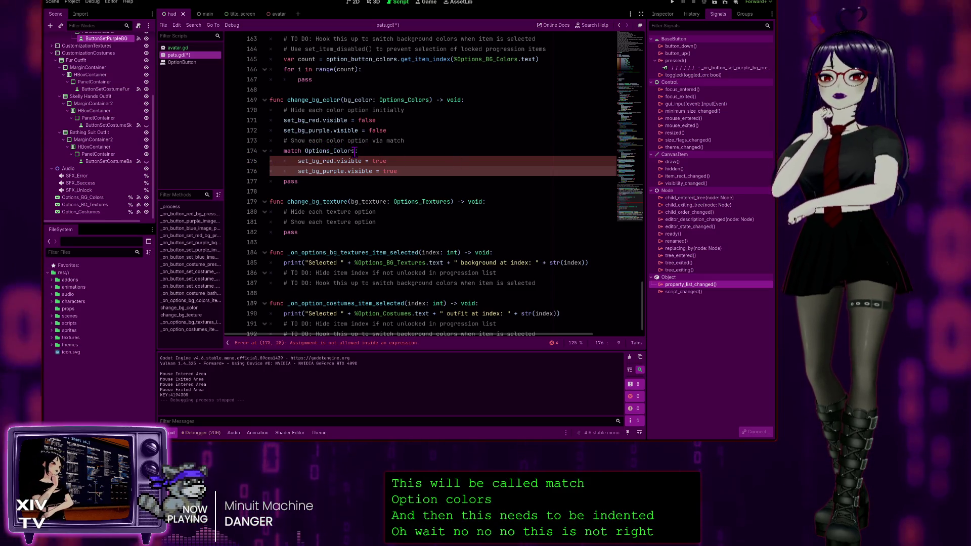
click(331, 151)
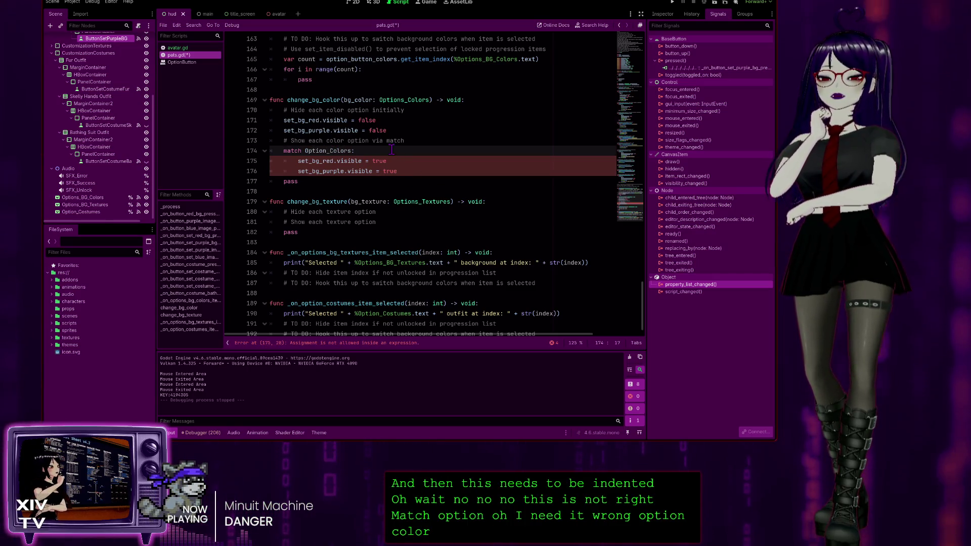
drag(643, 310, 627, 107)
scroll(313, 129, down, 4)
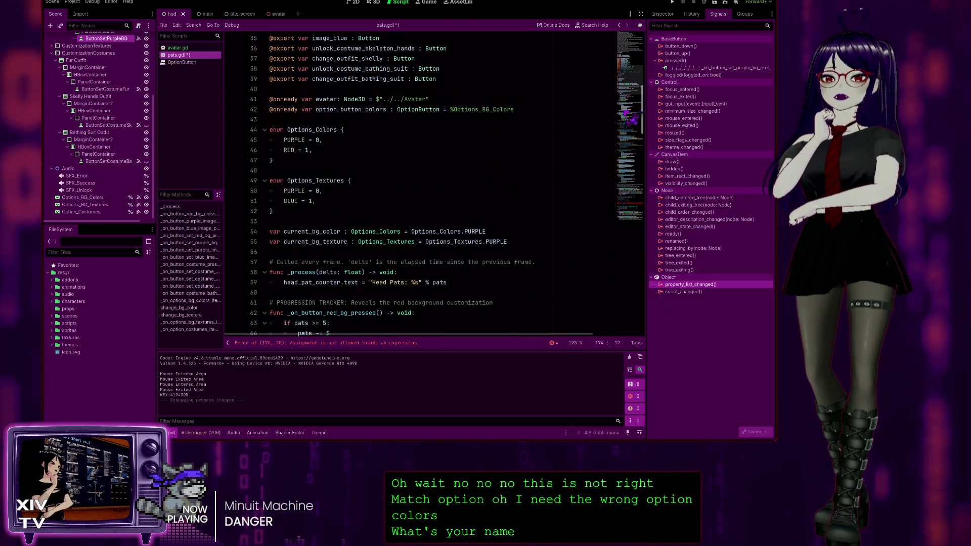
Rename the colour enum to Option_Colors and adjust the texture variable's type
click(312, 129)
key(BackSpace)
key(Down)
key(Down)
key(Down)
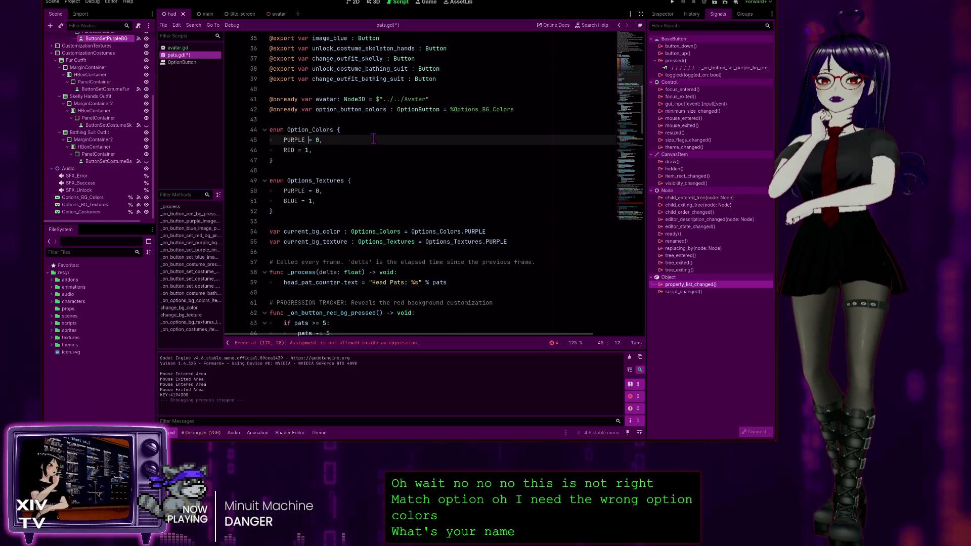
key(Up)
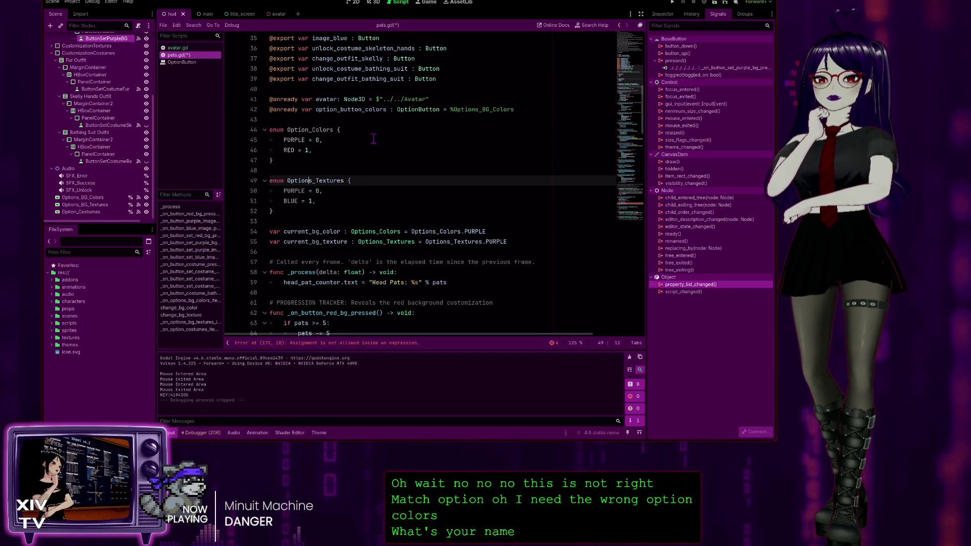
click(377, 231)
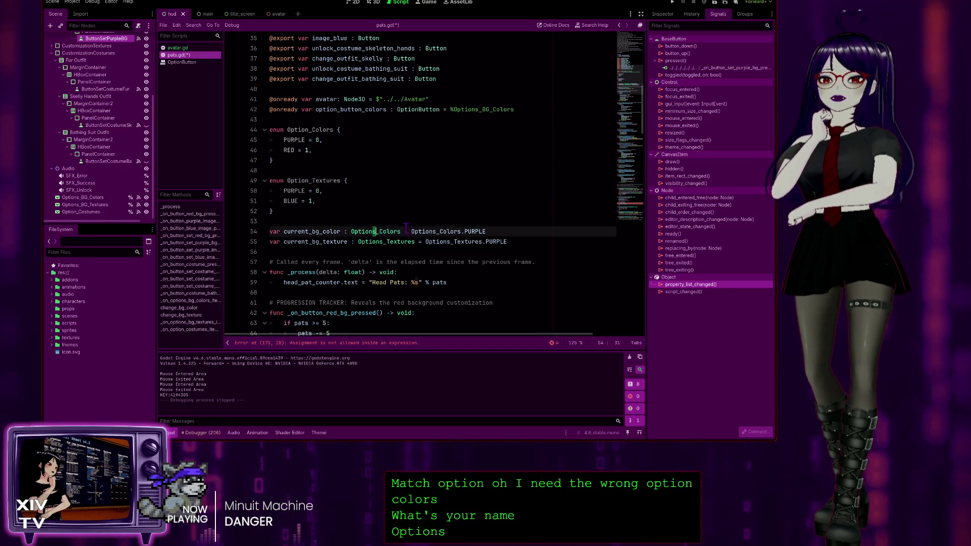
key(Down)
key(Right)
key(Right)
key(Right)
key(BackSpace)
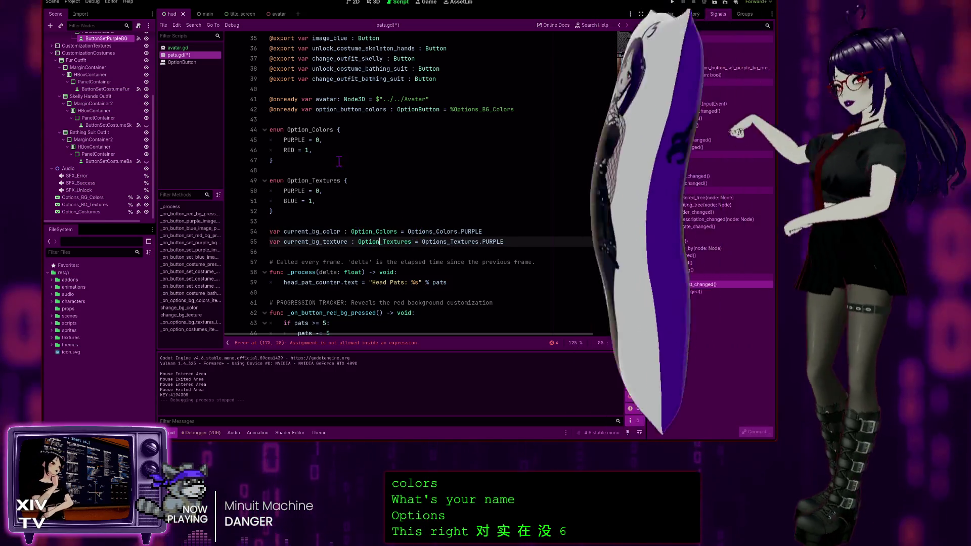
Shorten the enum names to Option_Color and Option_Texture and update both variable types to match
click(332, 130)
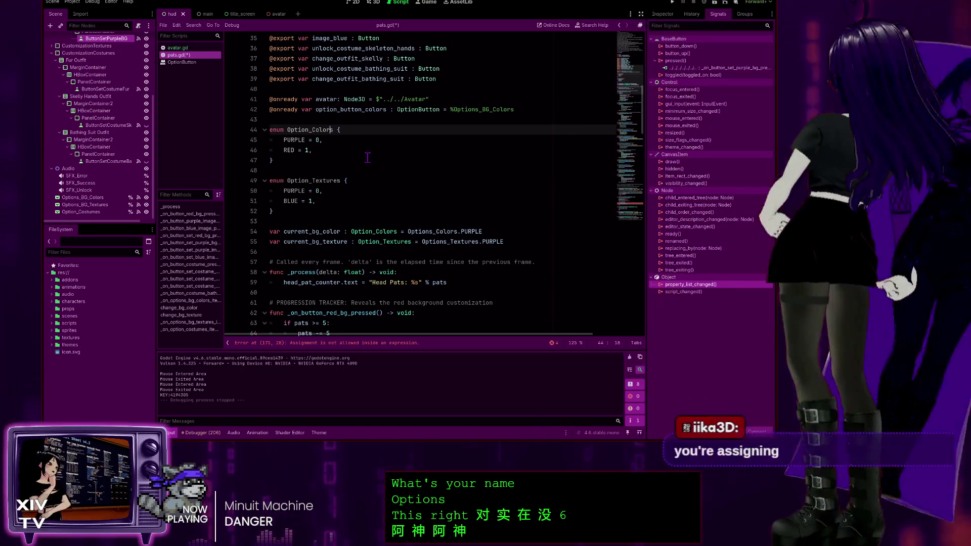
click(340, 181)
click(394, 231)
key(BackSpace)
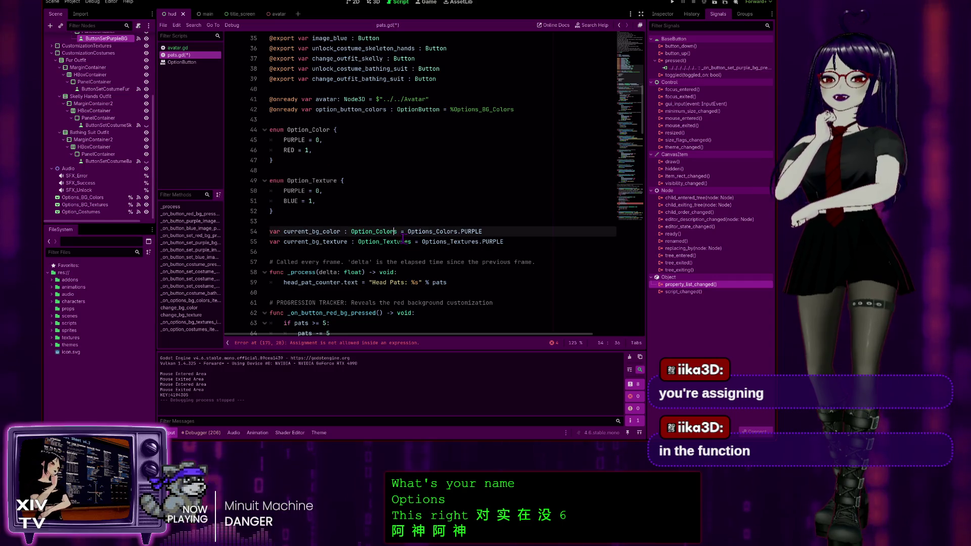
click(411, 242)
key(BackSpace)
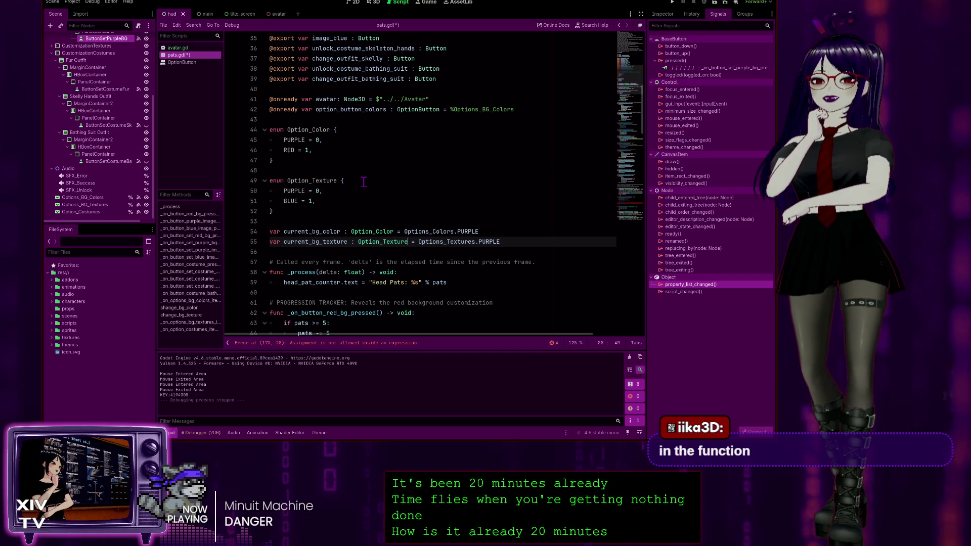
Update the current_bg_color and current_bg_texture default values to reference the renamed enums
scroll(355, 182, down, 4)
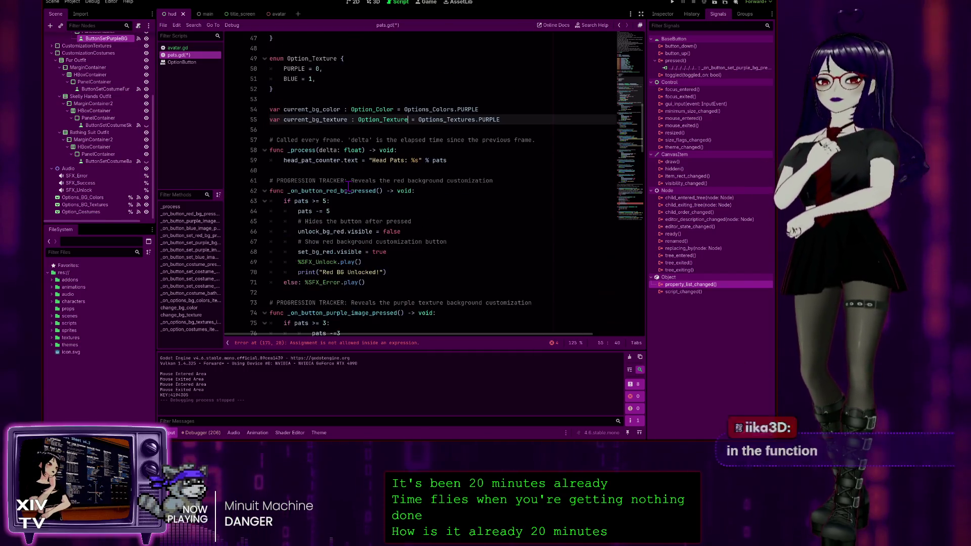
click(448, 110)
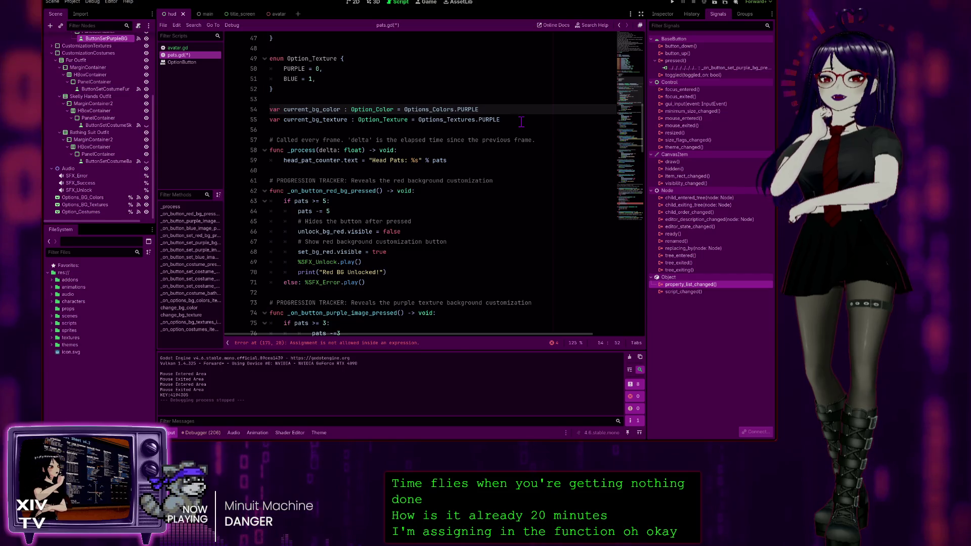
key(Delete)
key(Down)
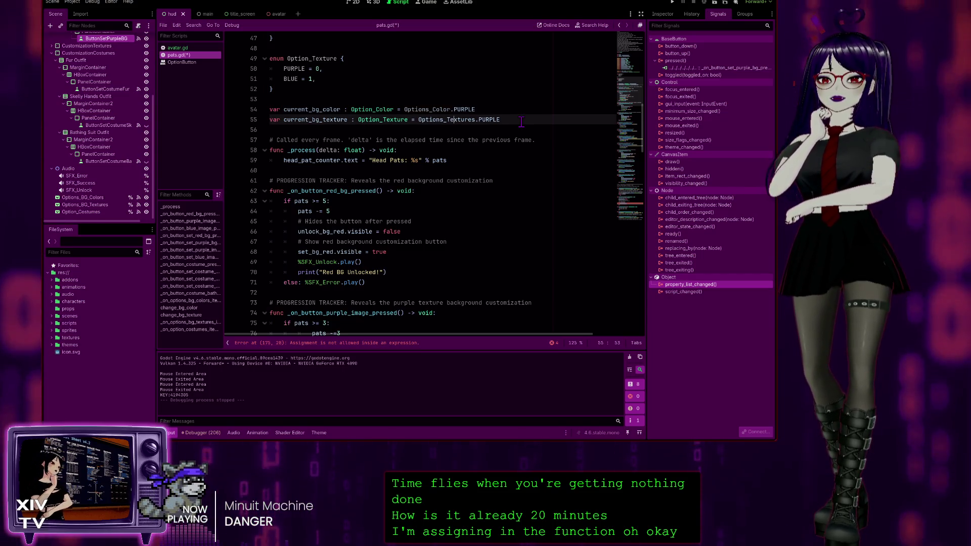
key(Right)
key(Right)
key(Right)
key(Delete)
key(Left)
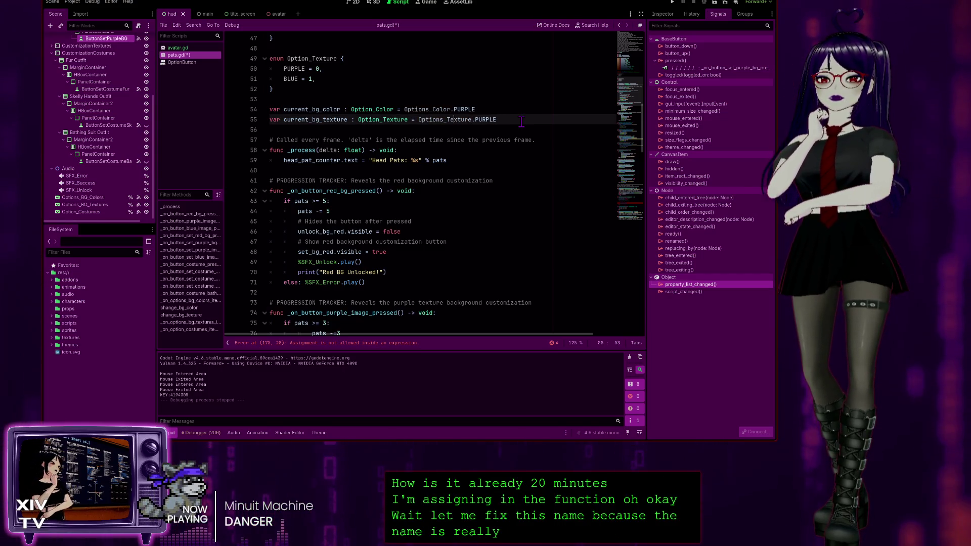
key(Up)
key(Left)
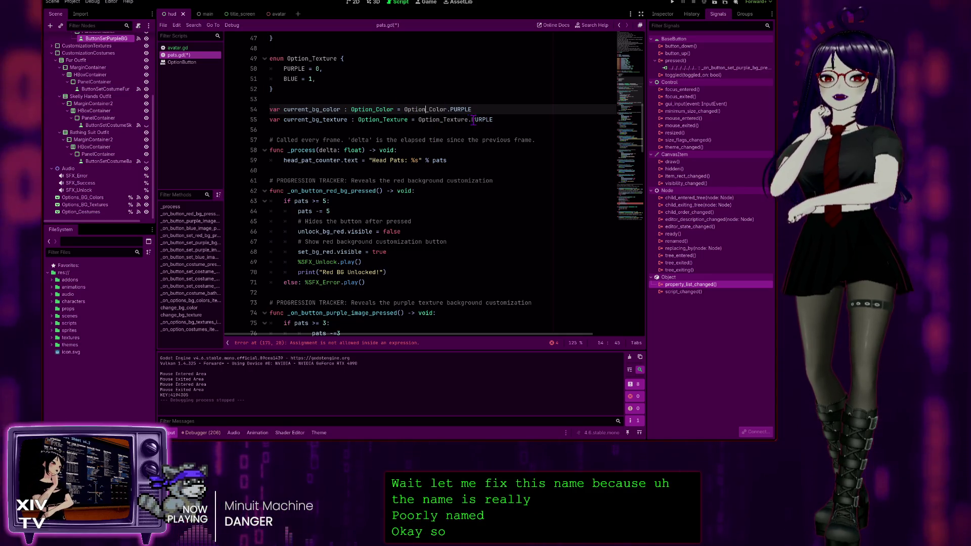
scroll(342, 138, up, 3)
scroll(342, 138, down, 1)
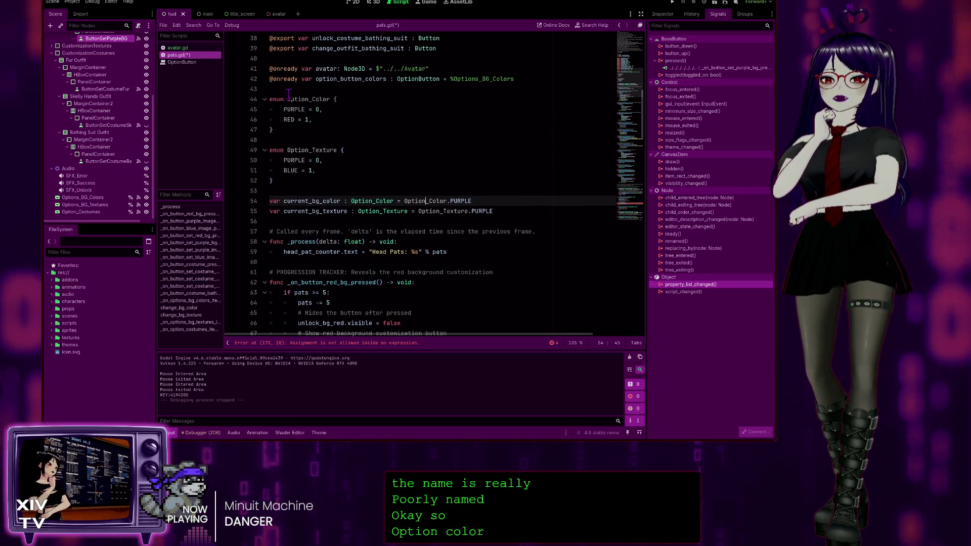
scroll(310, 150, down, 9)
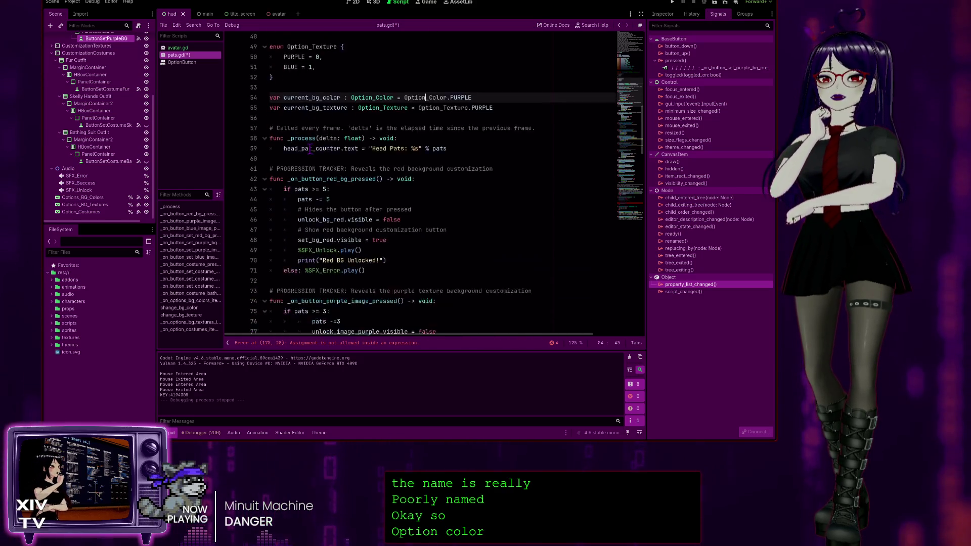
scroll(304, 157, down, 20)
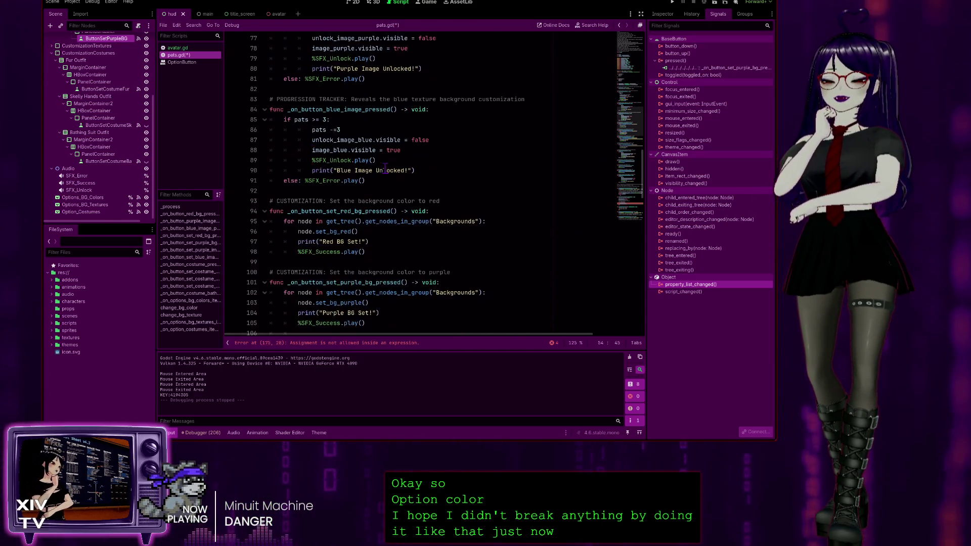
scroll(349, 190, down, 10)
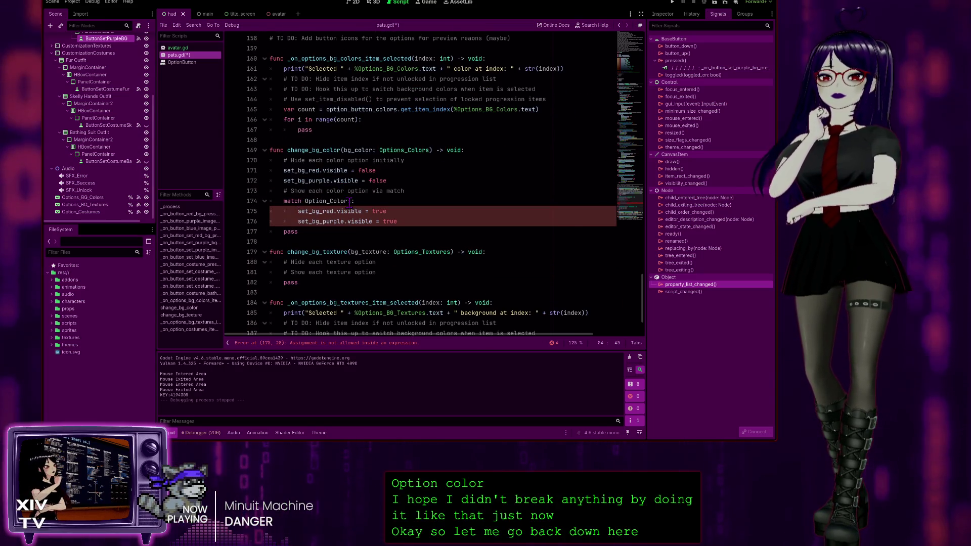
Remove the trailing 's' from Option_Colors in the match line and the change_bg_color parameter type
click(371, 203)
key(Delete)
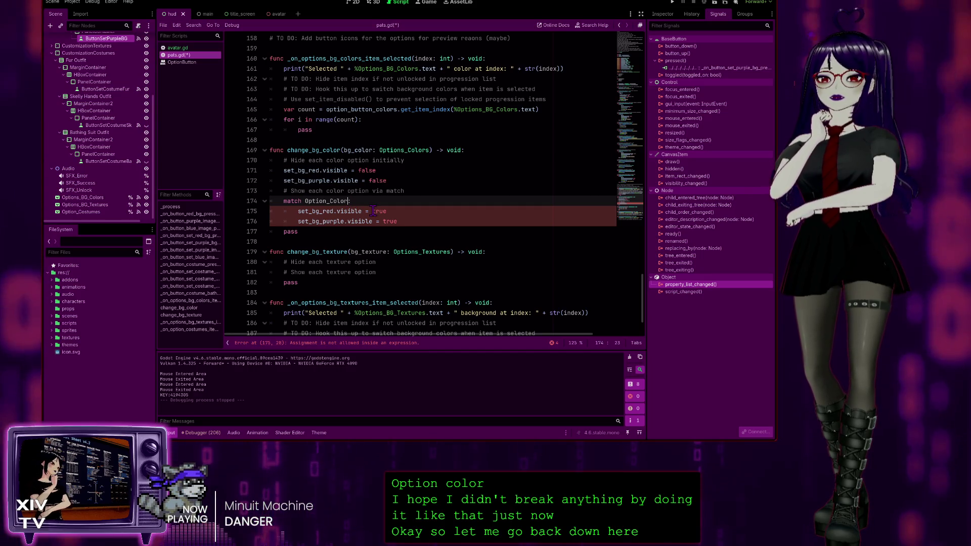
click(404, 150)
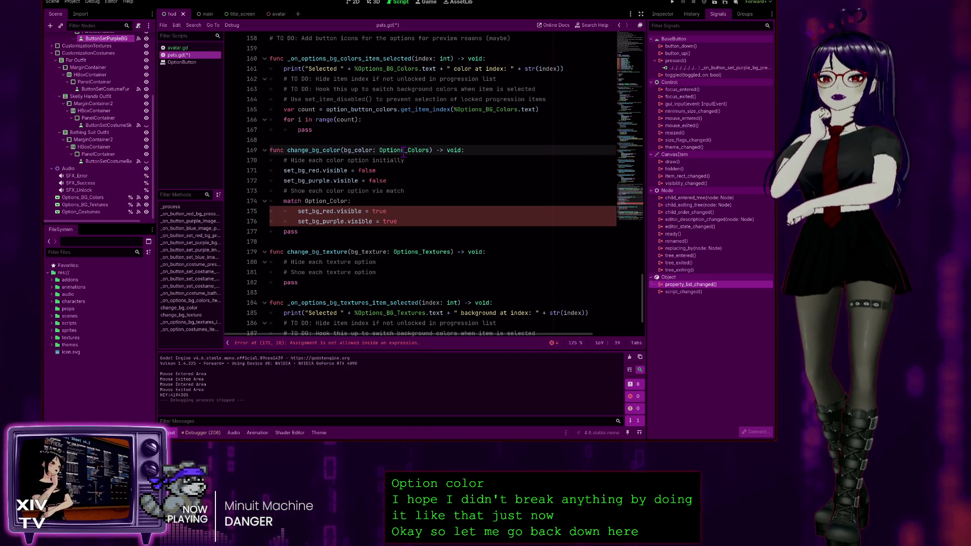
key(Right)
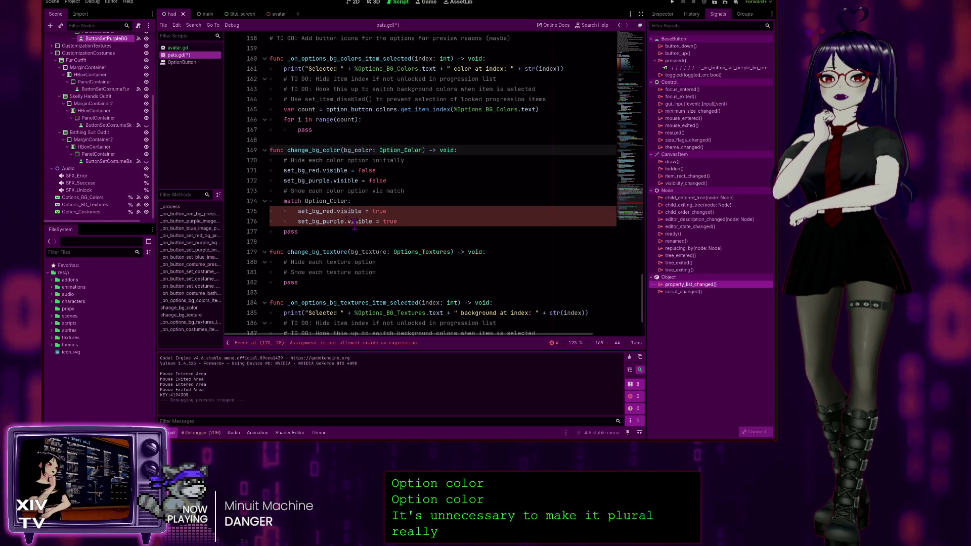
click(186, 48)
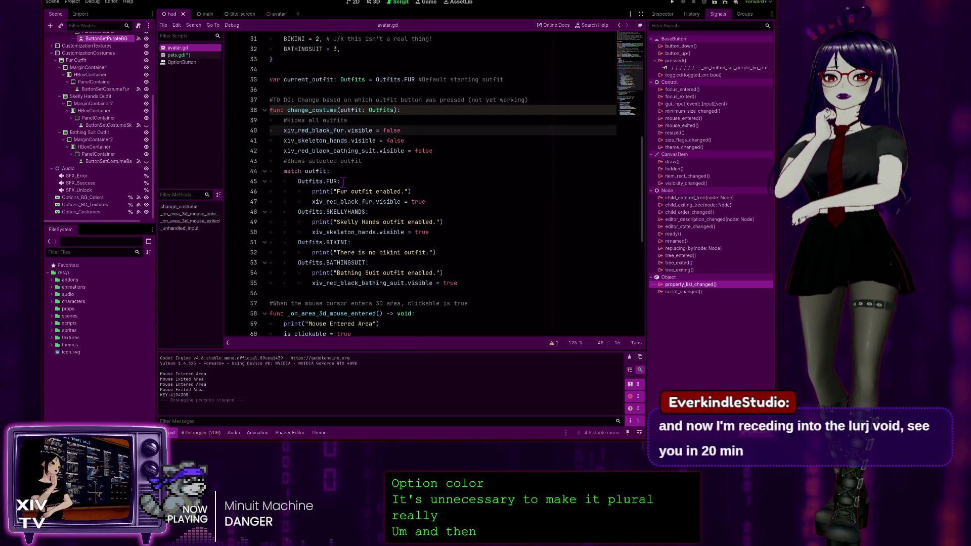
Add an Option_Color.RED: case to change_bg_color's match and indent the purple visibility line under it
drag(342, 181, 295, 186)
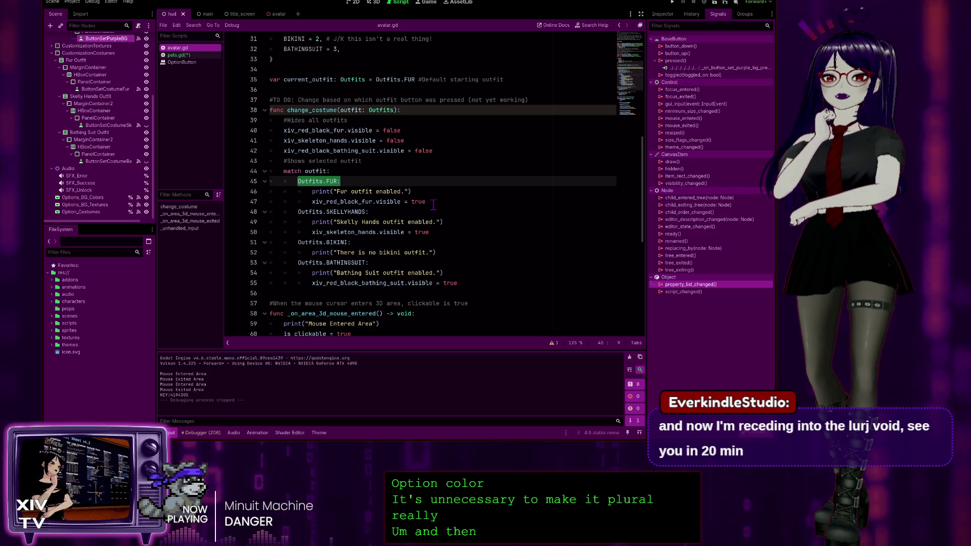
click(326, 181)
text(Option_Color)
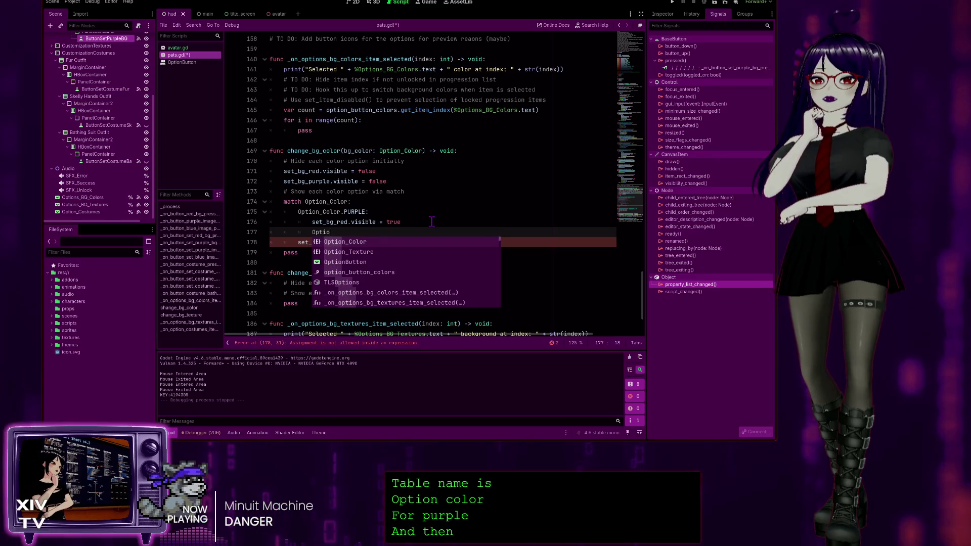
text(.RED)
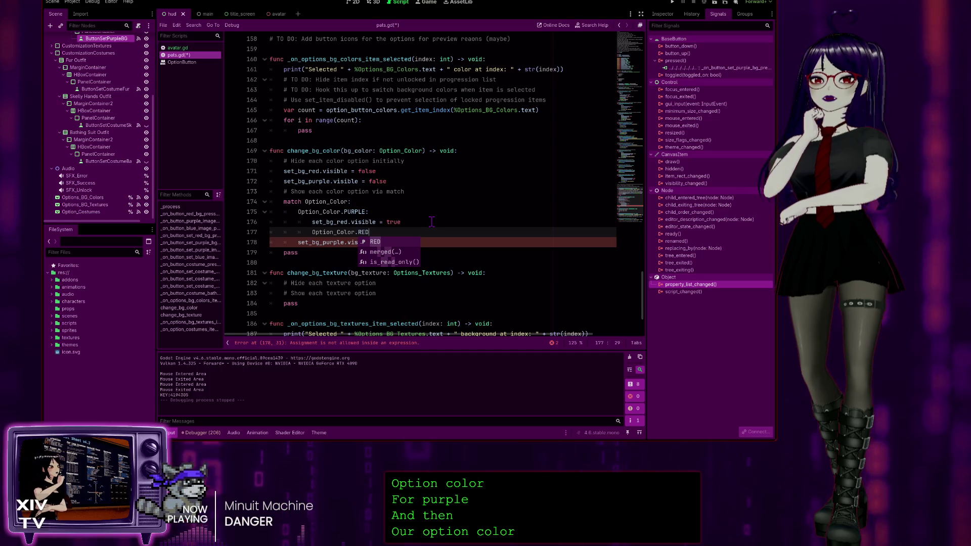
text( =)
key(BackSpace)
key(BackSpace)
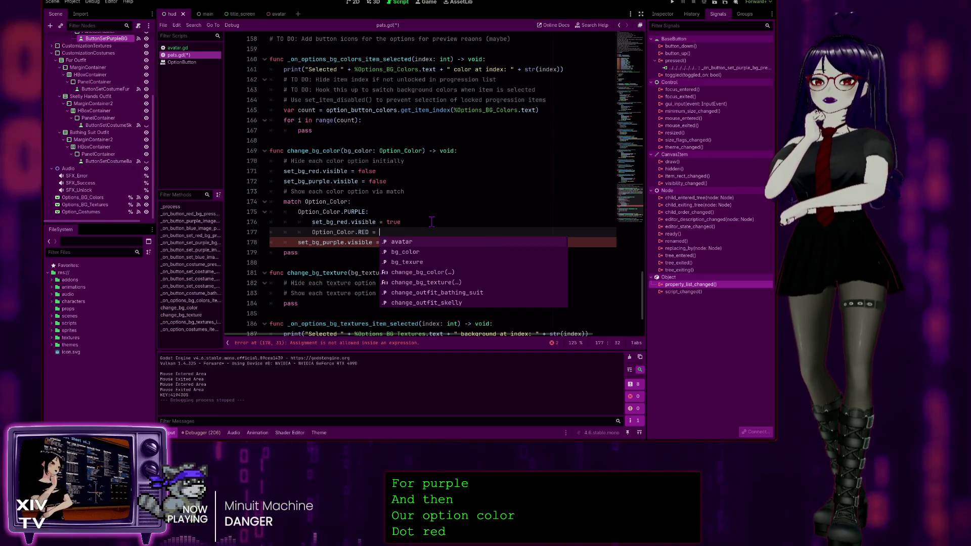
text(:)
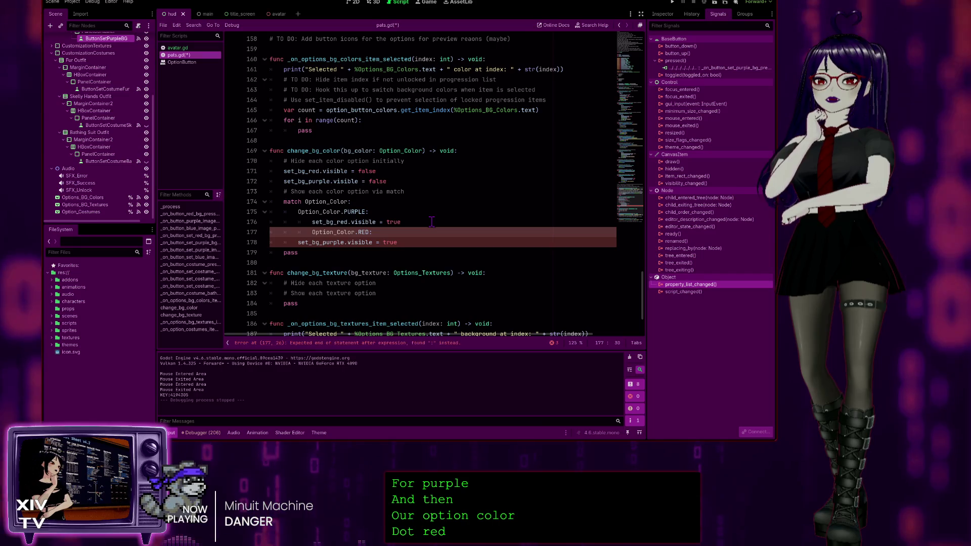
key(Down)
key(Home)
key(Home)
key(Tab)
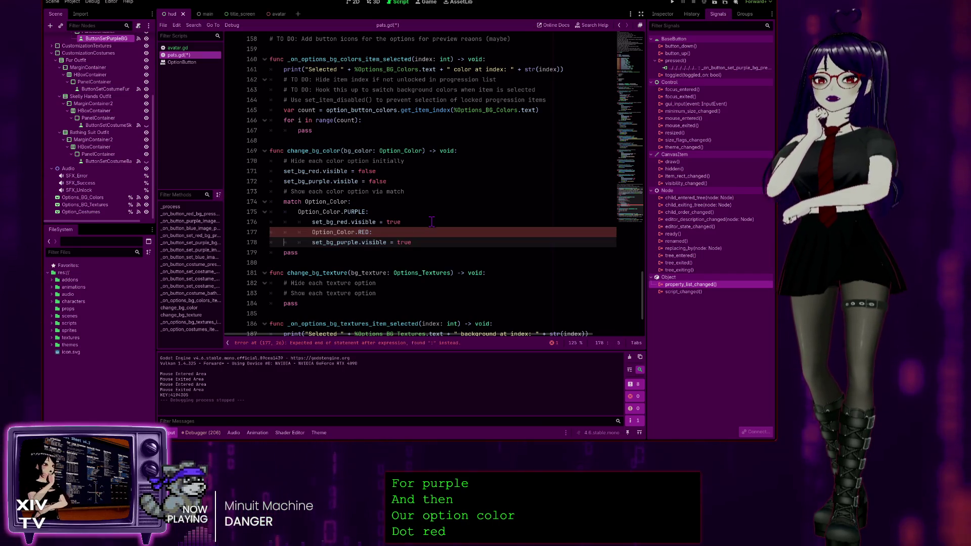
key(Up)
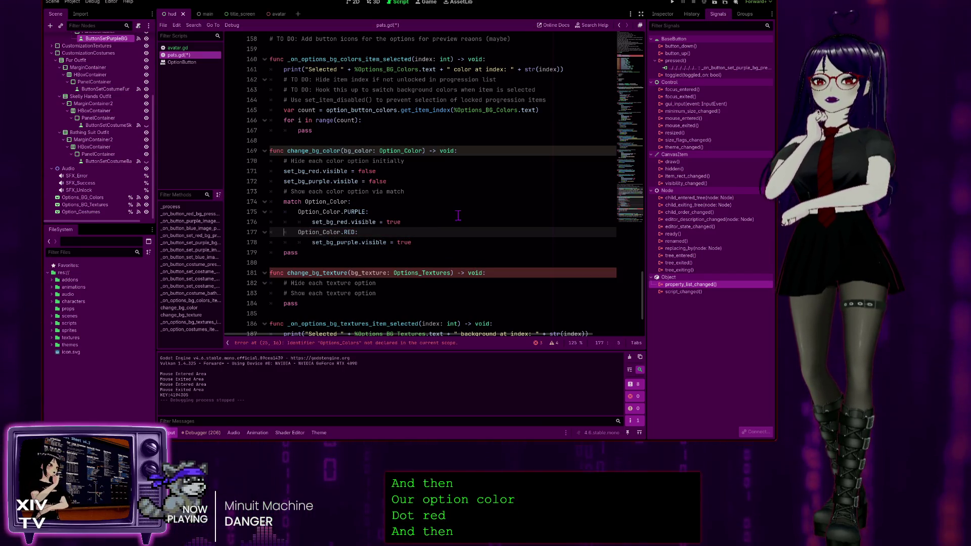
click(439, 241)
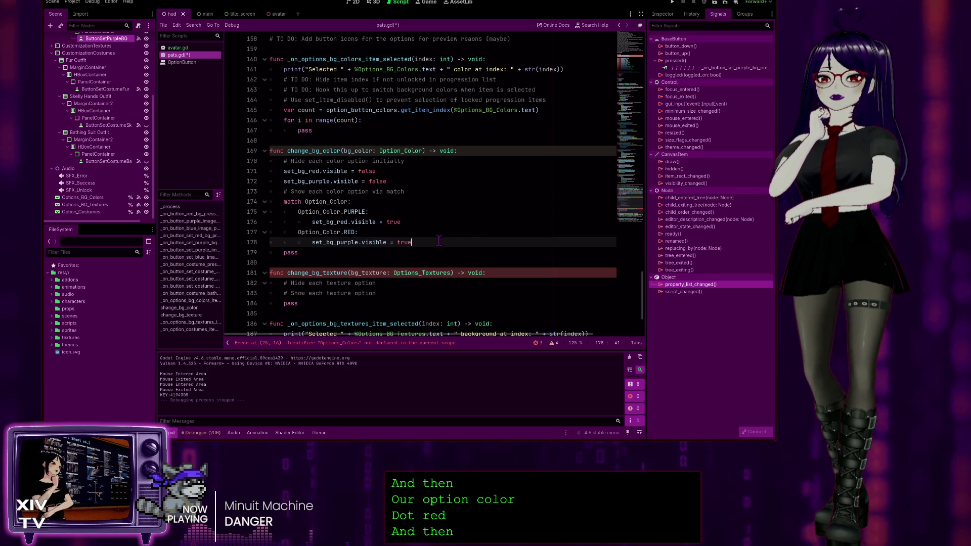
Change change_bg_texture's parameter type from Option_Textures to Option_Texture and save pats.gd
click(417, 274)
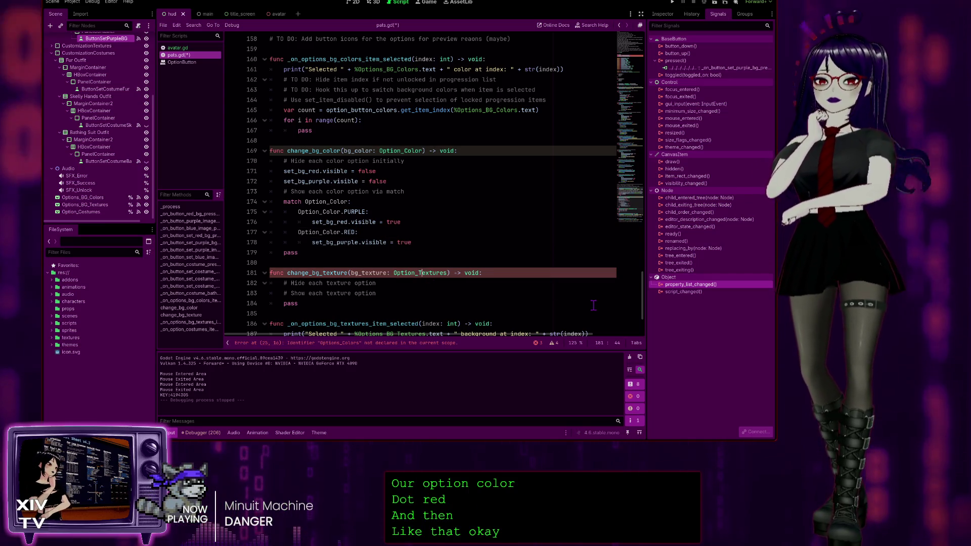
key(Right)
key(Right)
key(Right)
key(BackSpace)
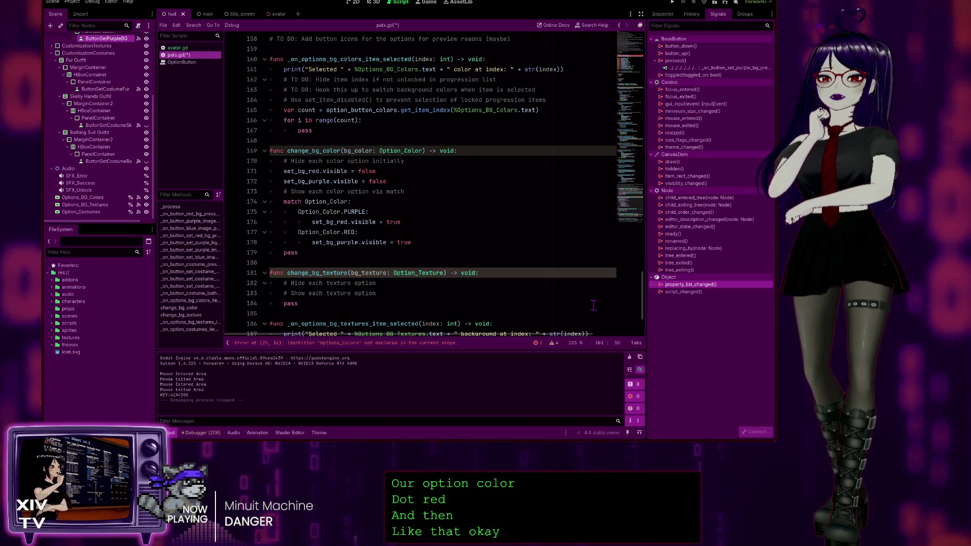
click(454, 285)
key(shift+Down)
key(ctrl+s)
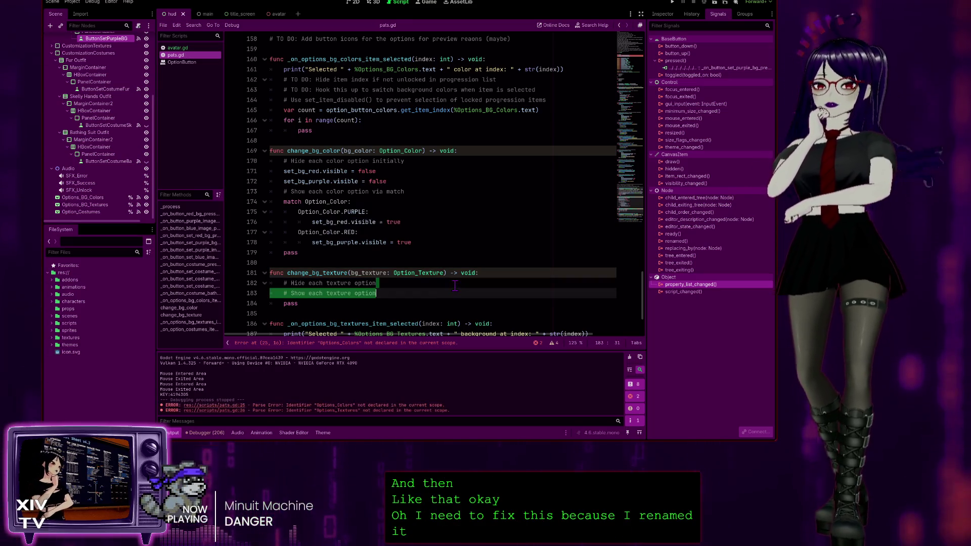
click(454, 284)
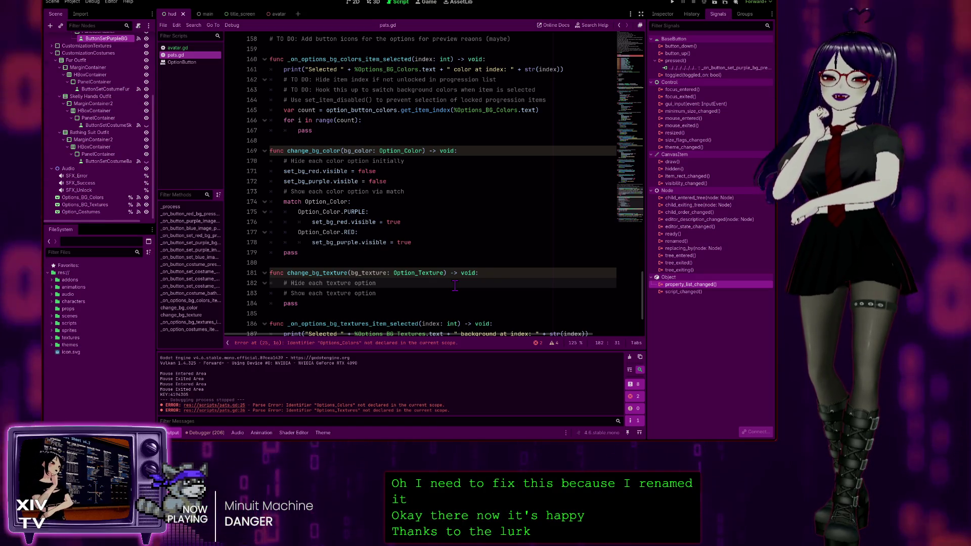
Insert a blank line below the '# Hide each texture option' comment in change_bg_texture
click(447, 254)
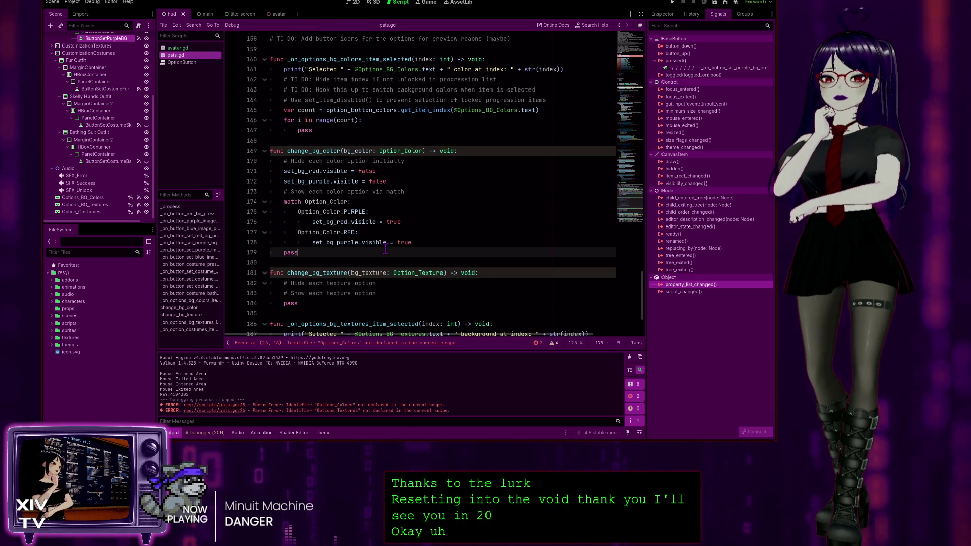
click(387, 284)
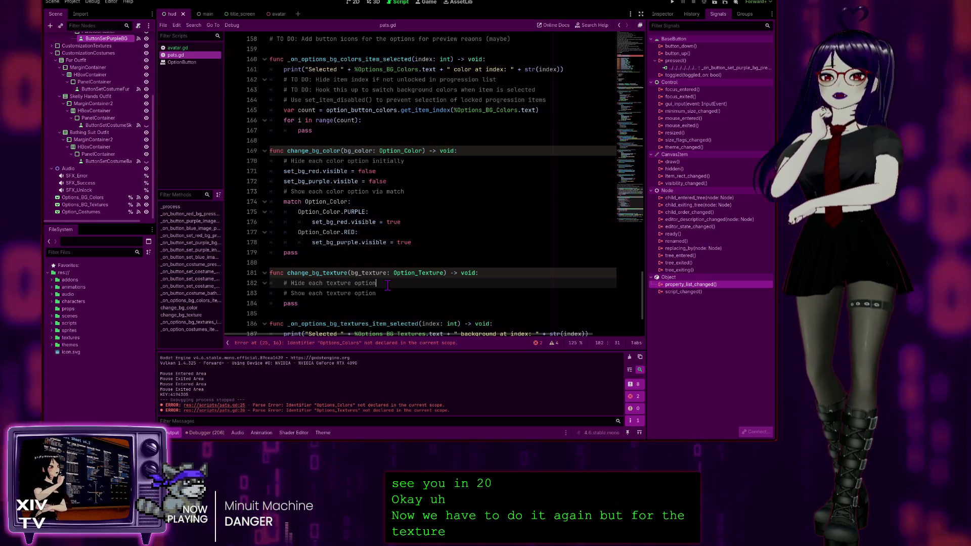
key(Return)
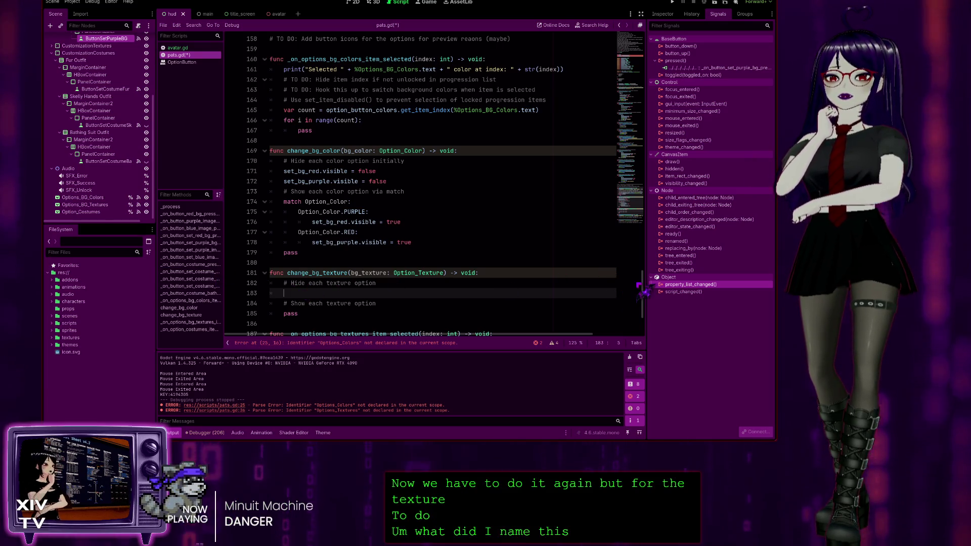
scroll(353, 232, up, 20)
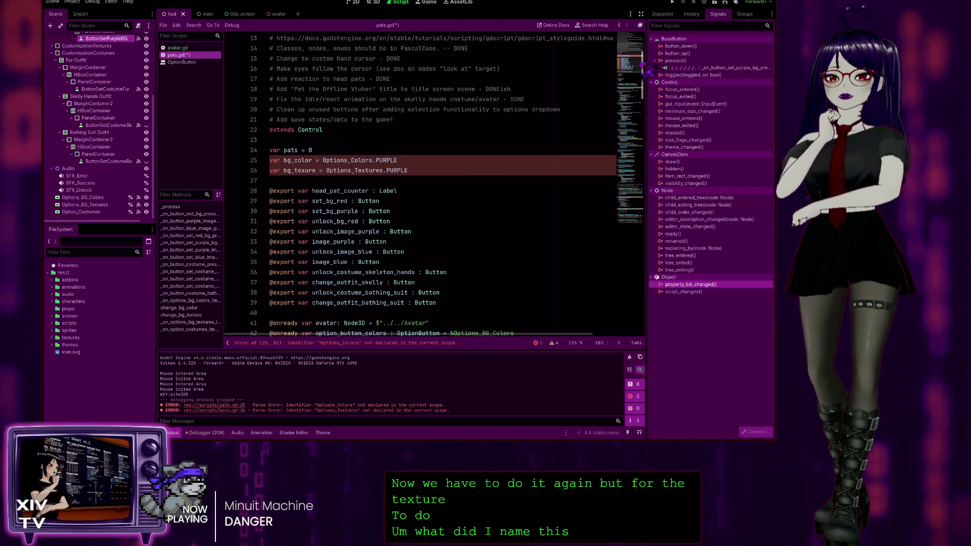
Review the image_purple and image_blue export declarations near the top of pats.gd
click(340, 212)
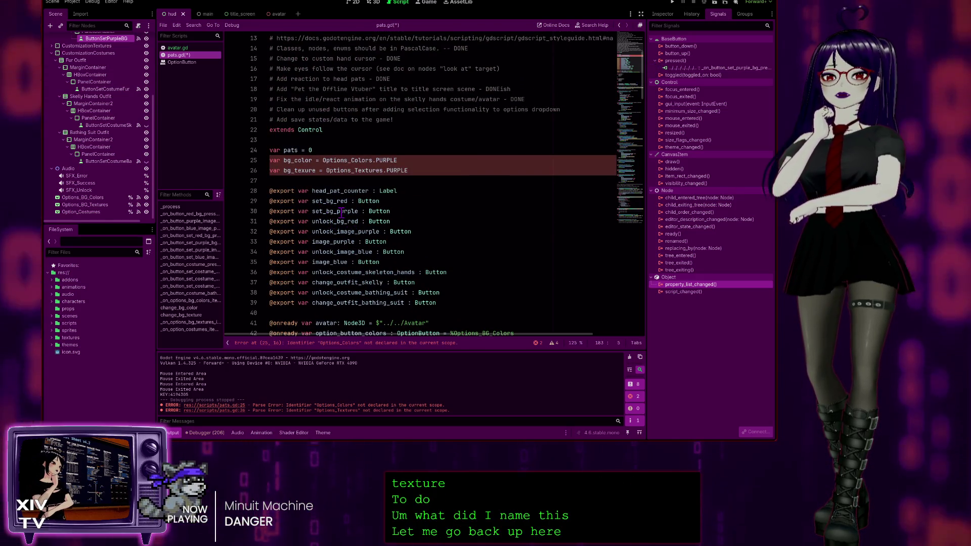
click(335, 242)
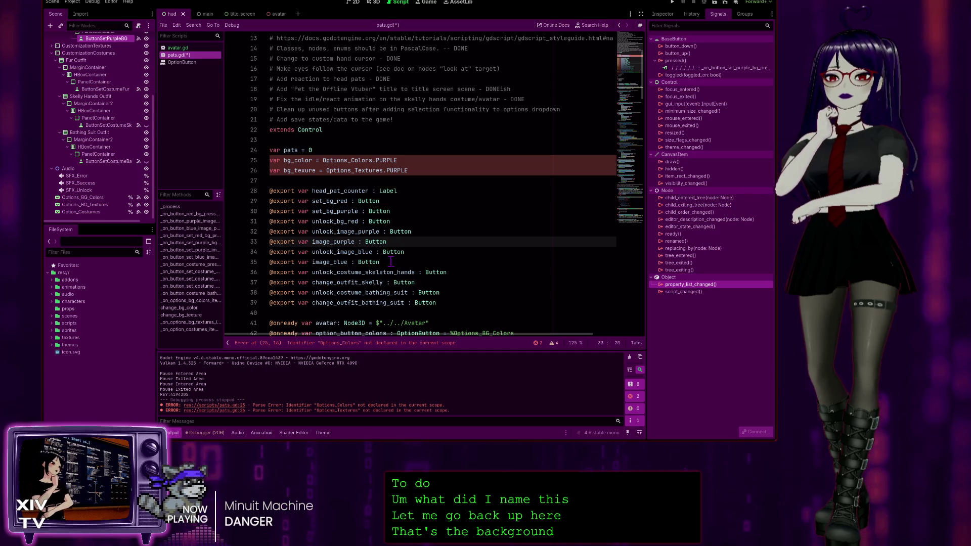
drag(387, 262, 247, 260)
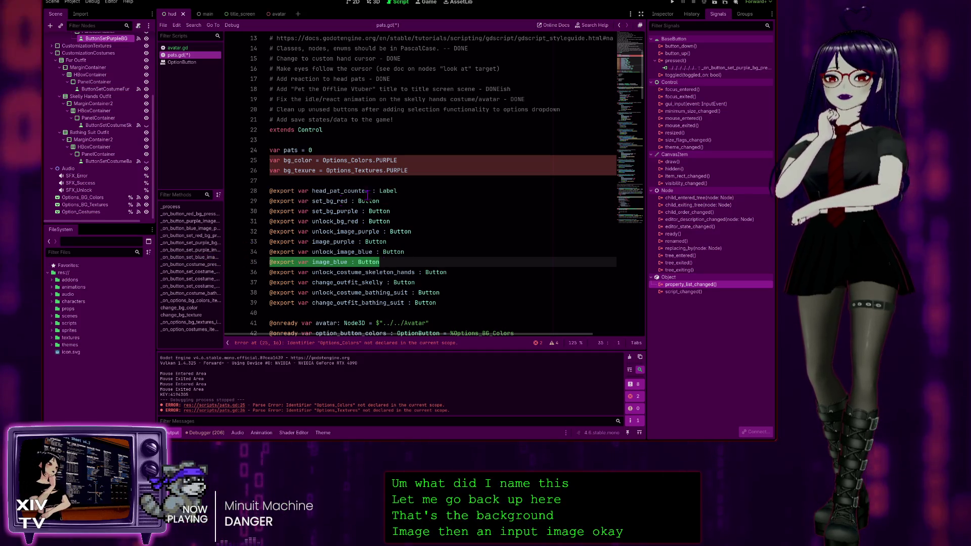
click(391, 217)
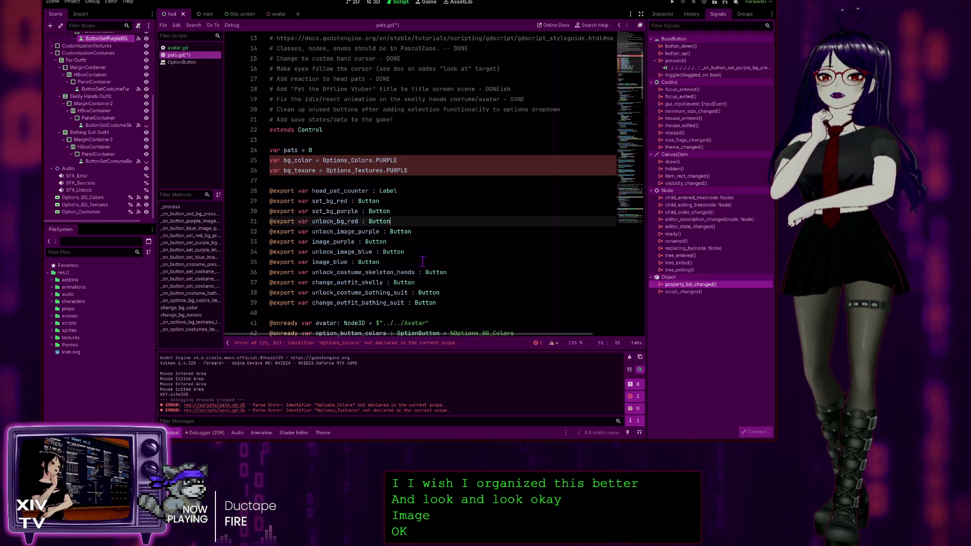
click(427, 262)
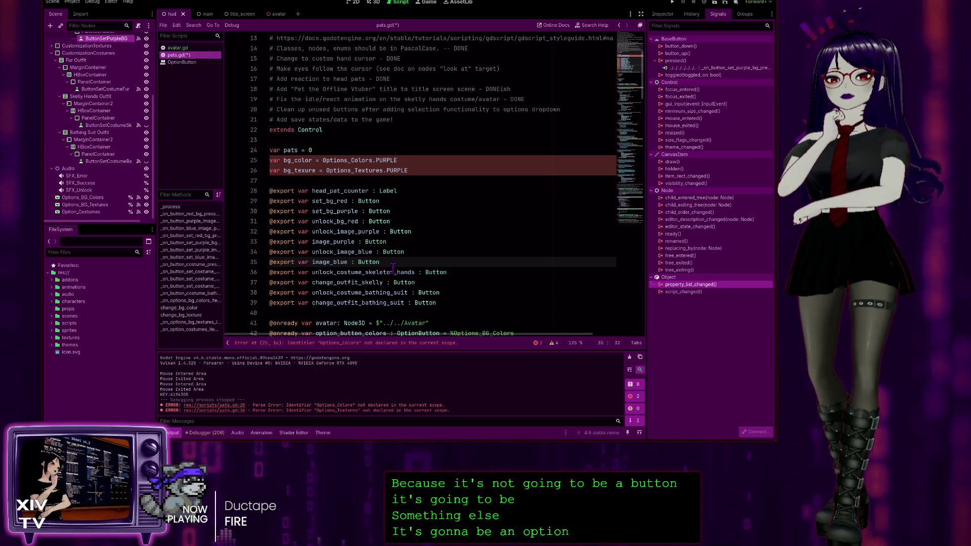
scroll(416, 258, down, 2)
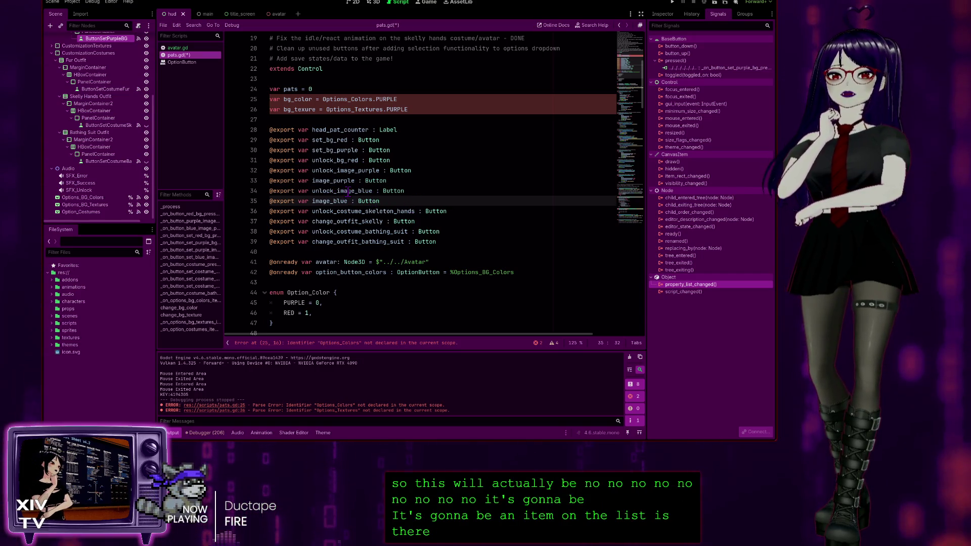
scroll(350, 181, down, 12)
scroll(474, 234, up, 8)
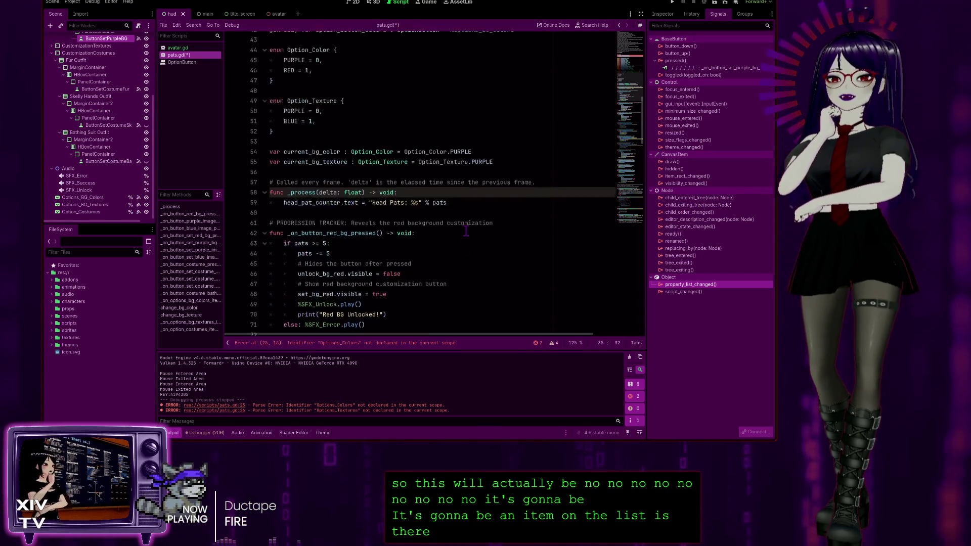
scroll(474, 234, down, 10)
scroll(506, 210, up, 8)
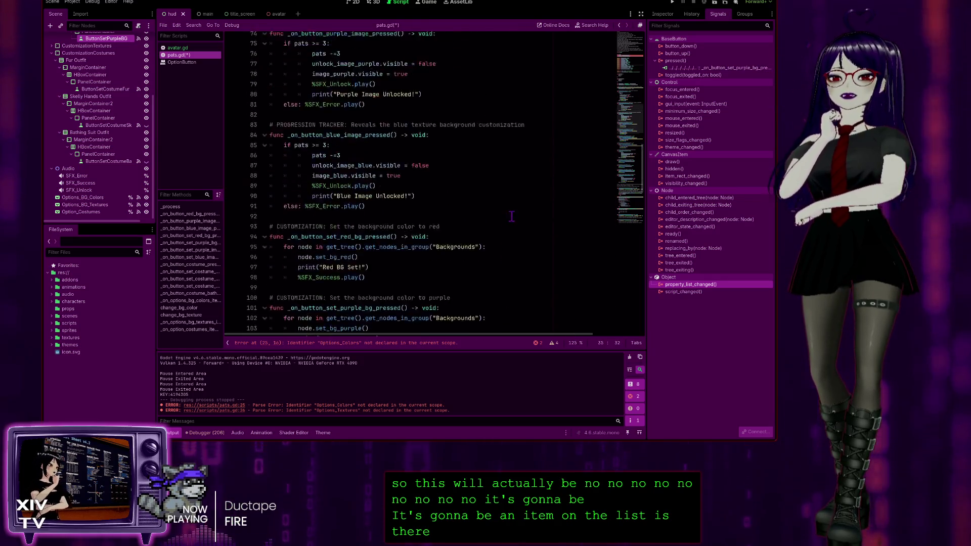
scroll(505, 210, up, 9)
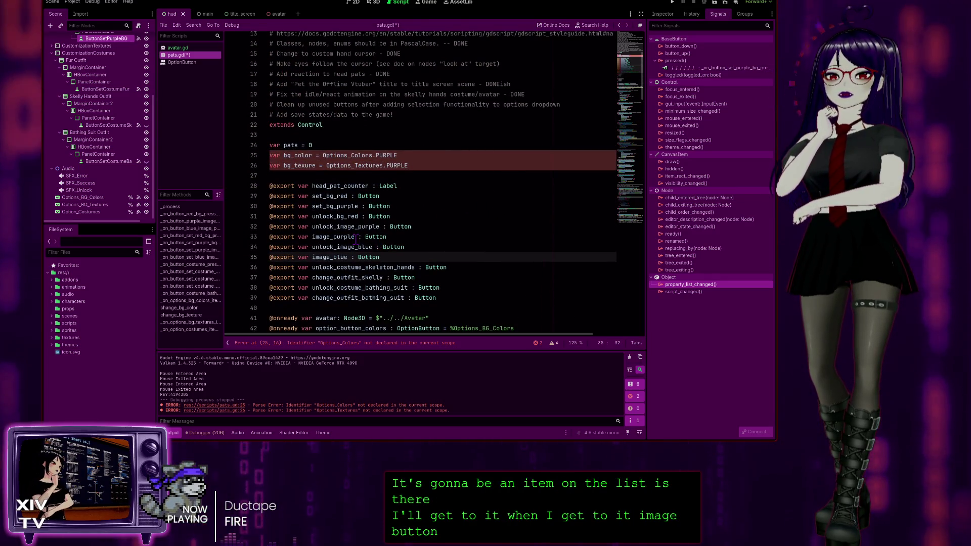
scroll(431, 221, down, 20)
scroll(495, 263, down, 1)
click(495, 264)
scroll(455, 243, down, 20)
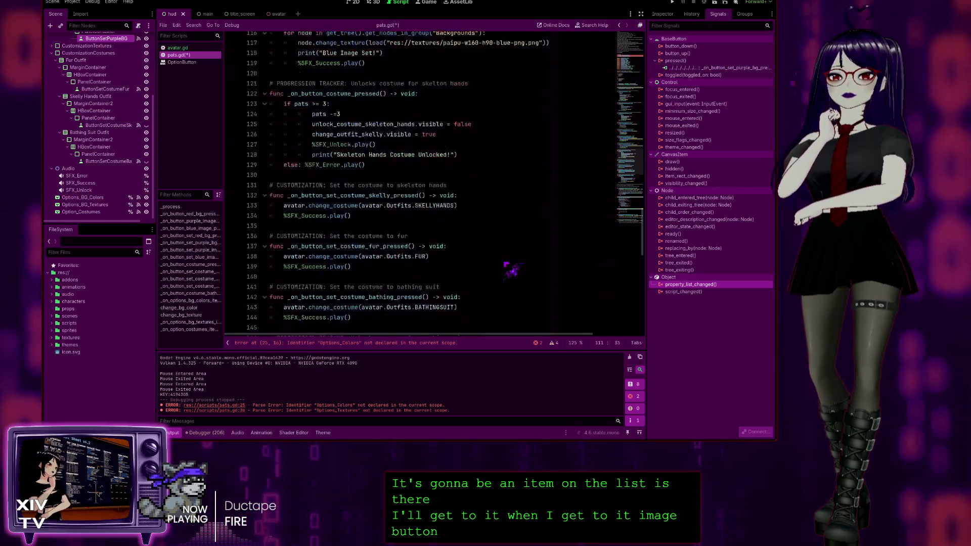
scroll(429, 231, down, 2)
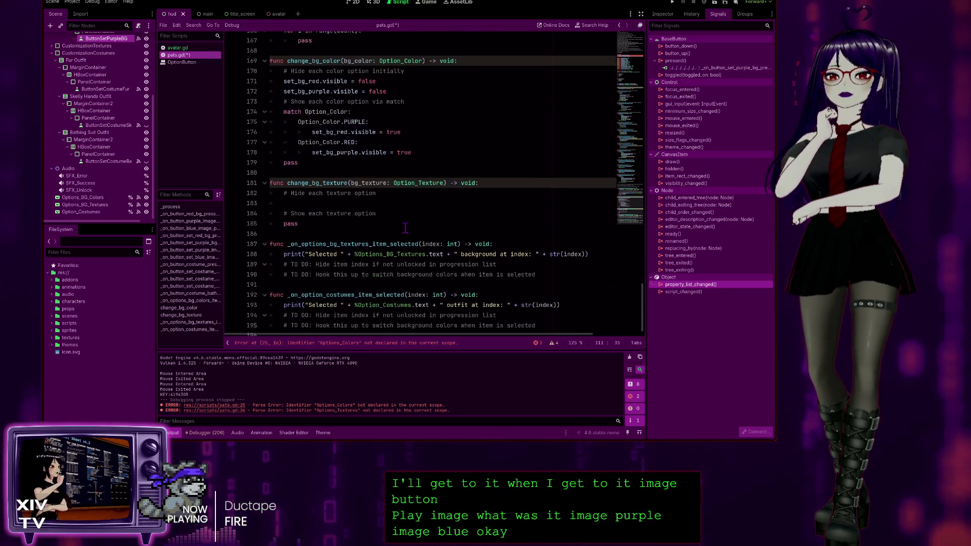
Under the hide comment, set image_purple.visible = false and image_blue.visible = false on separate lines
click(315, 223)
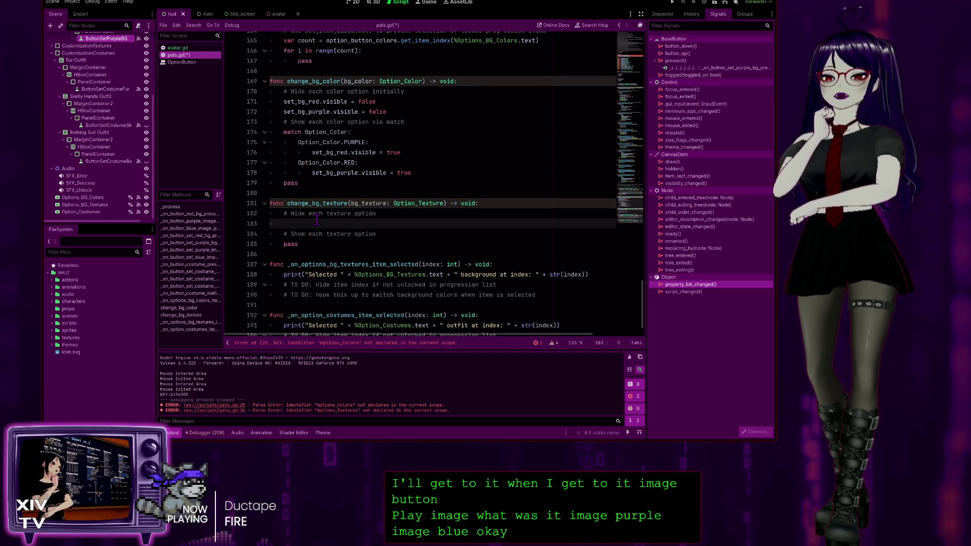
text(image)
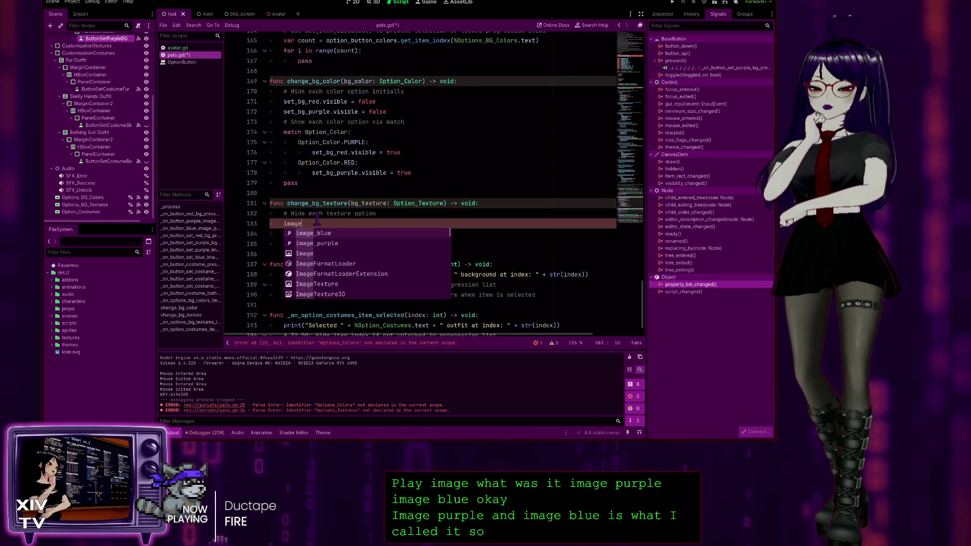
text(_purp)
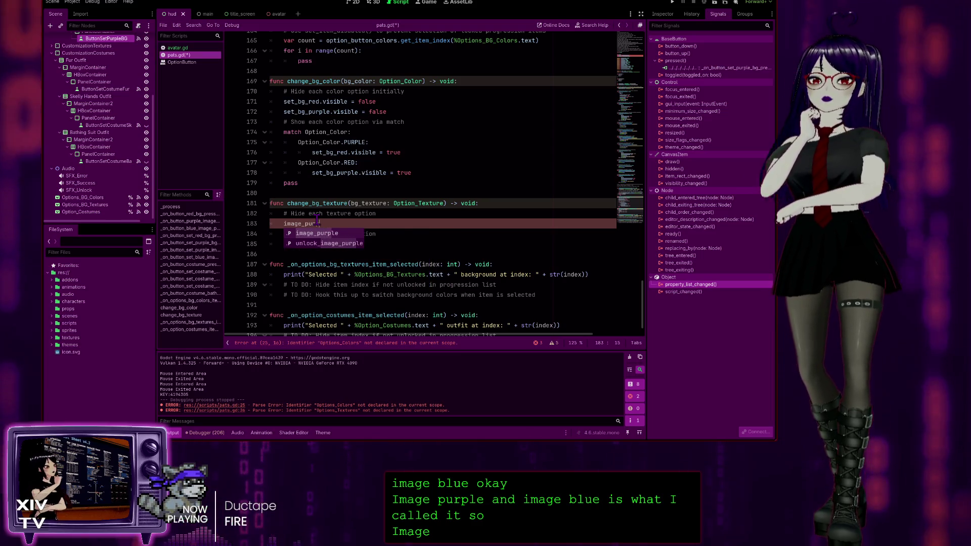
text(lei)
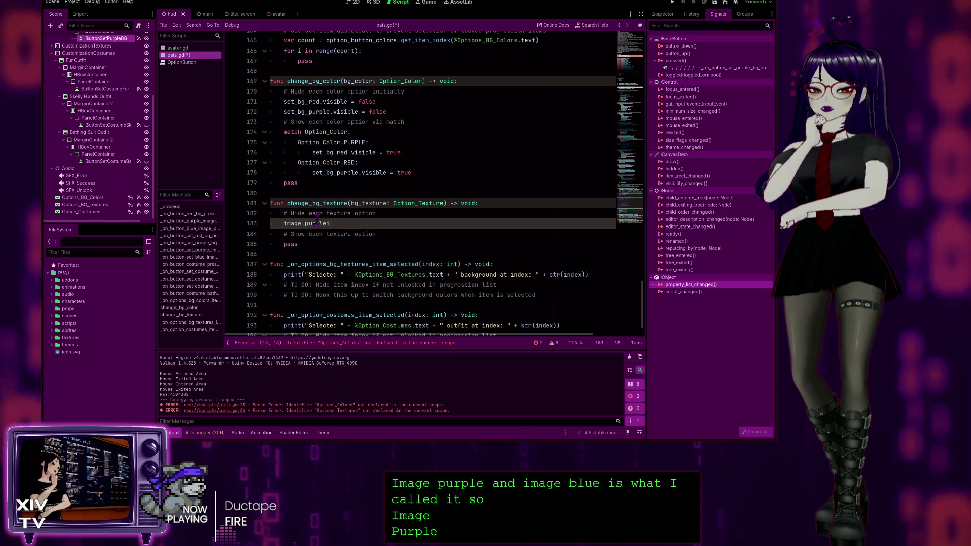
text(mage_blue)
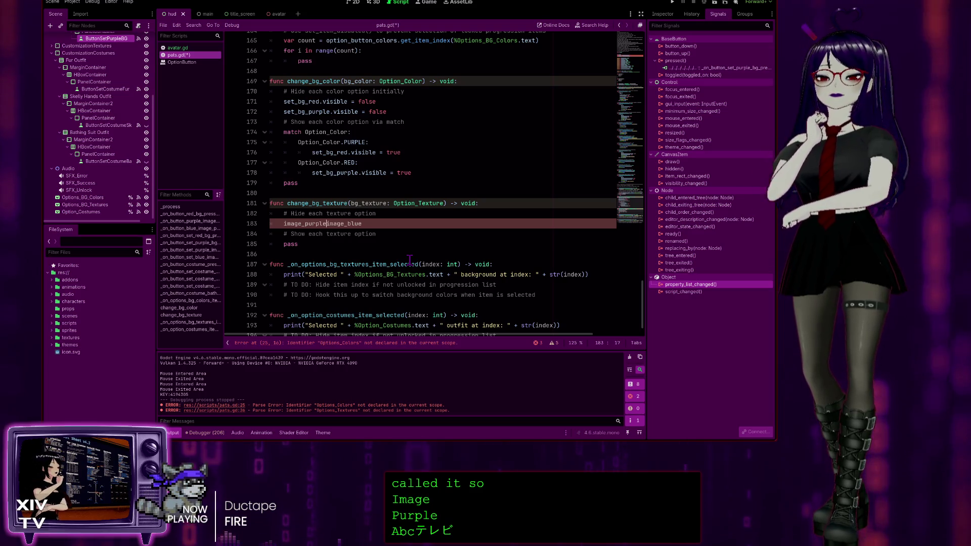
text(.visible)
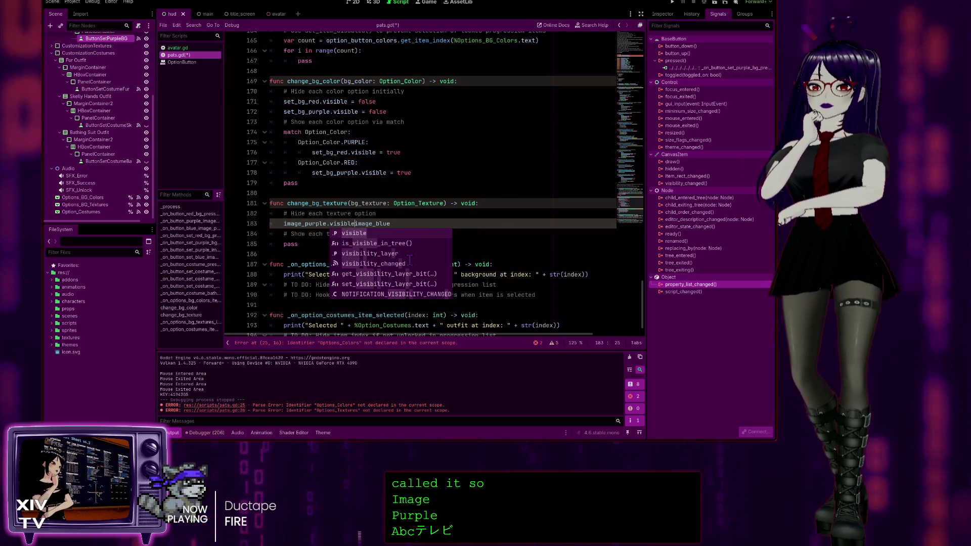
text( = false)
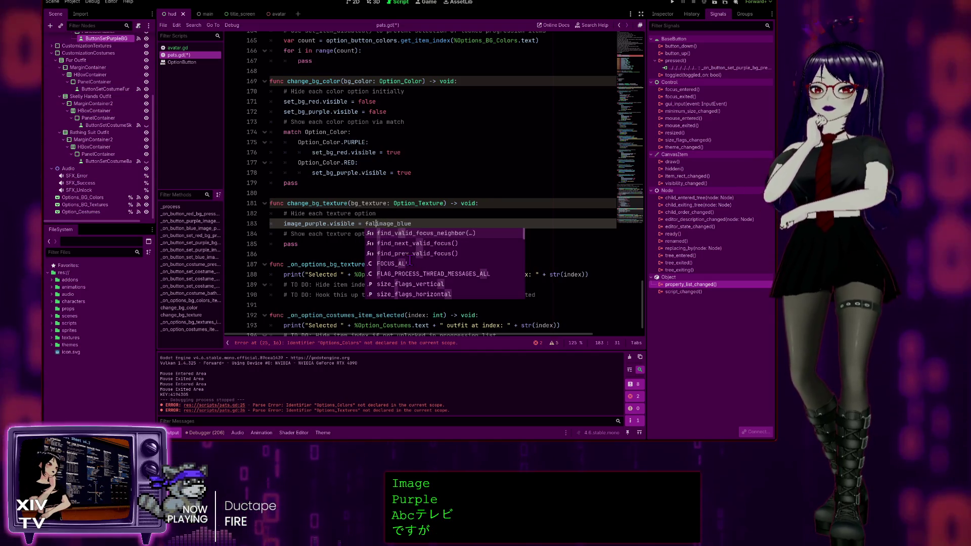
key(Escape)
key(ctrl+Delete)
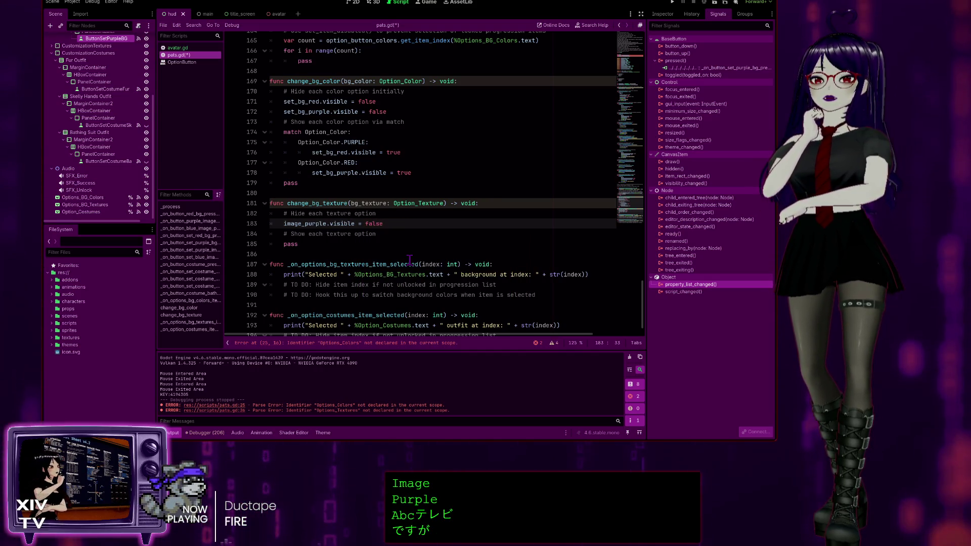
key(Return)
text(image)
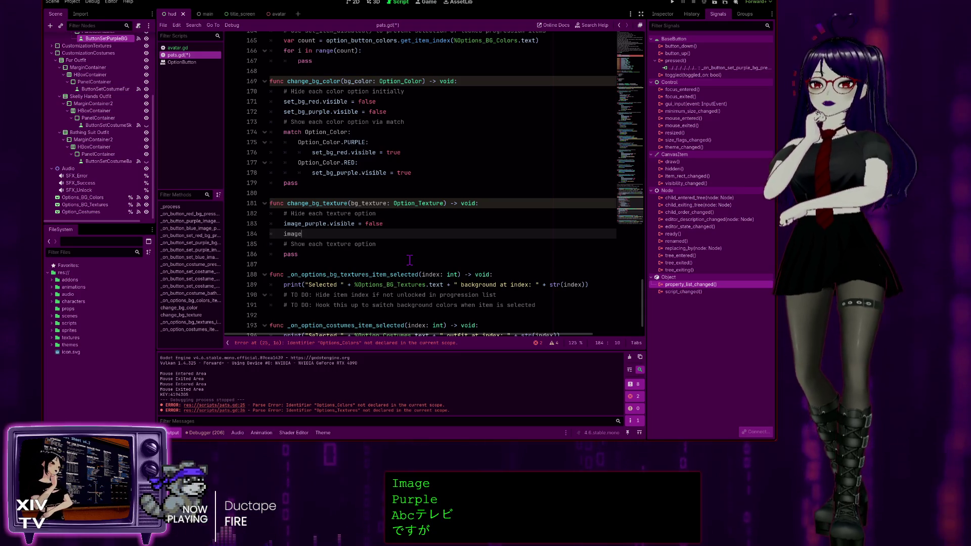
text(_blue)
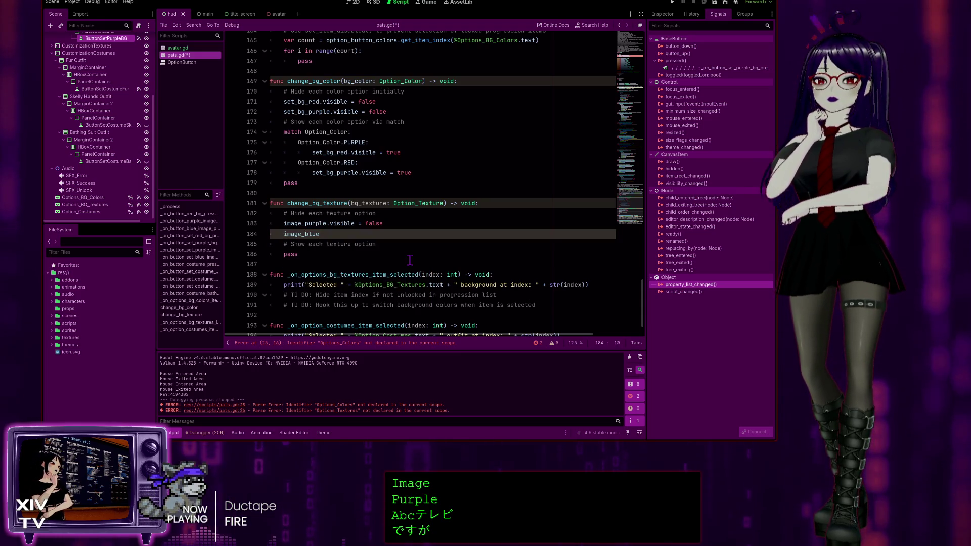
text(.visi)
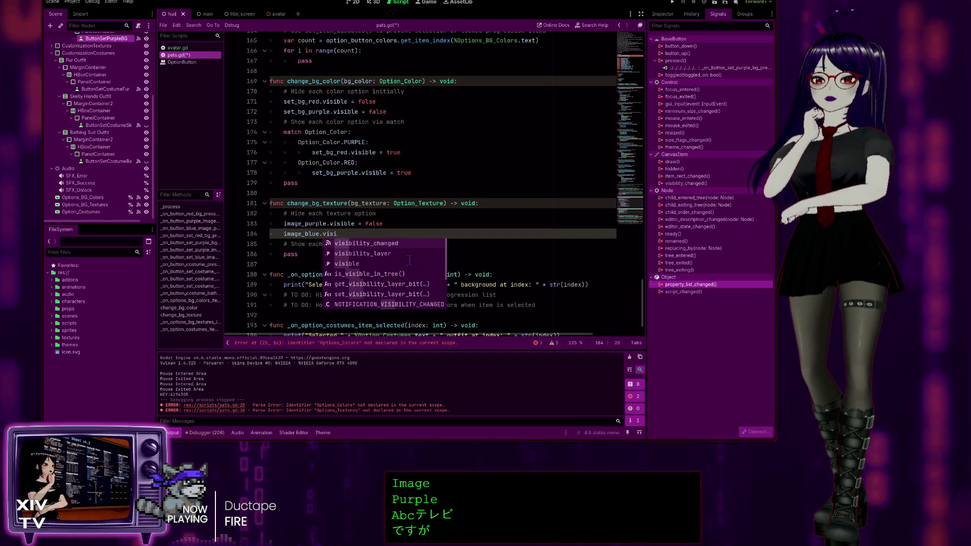
text(ble )
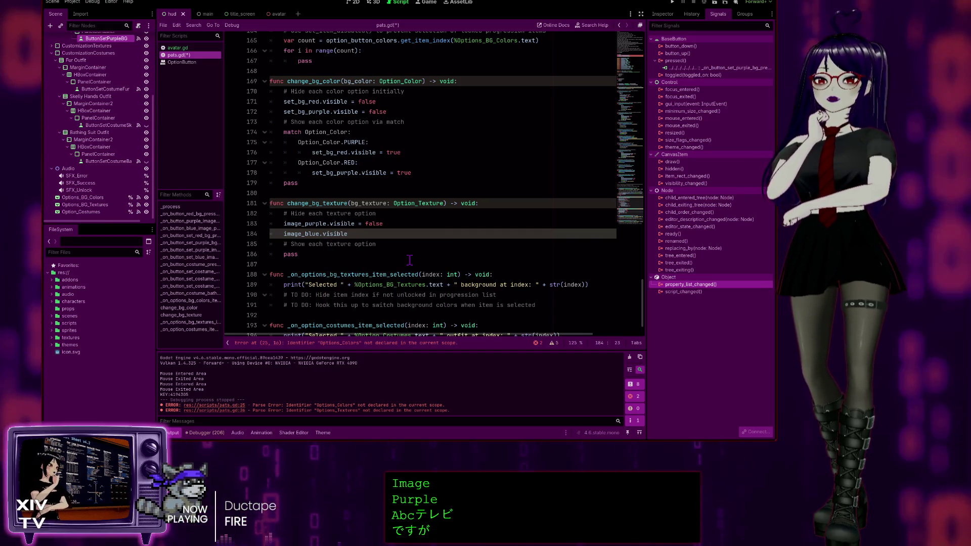
text(= false)
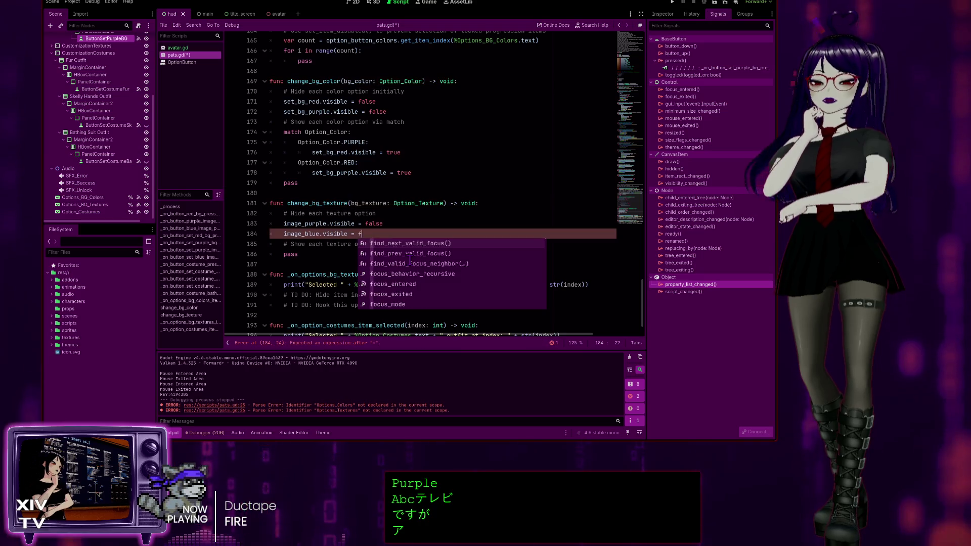
key(Tab)
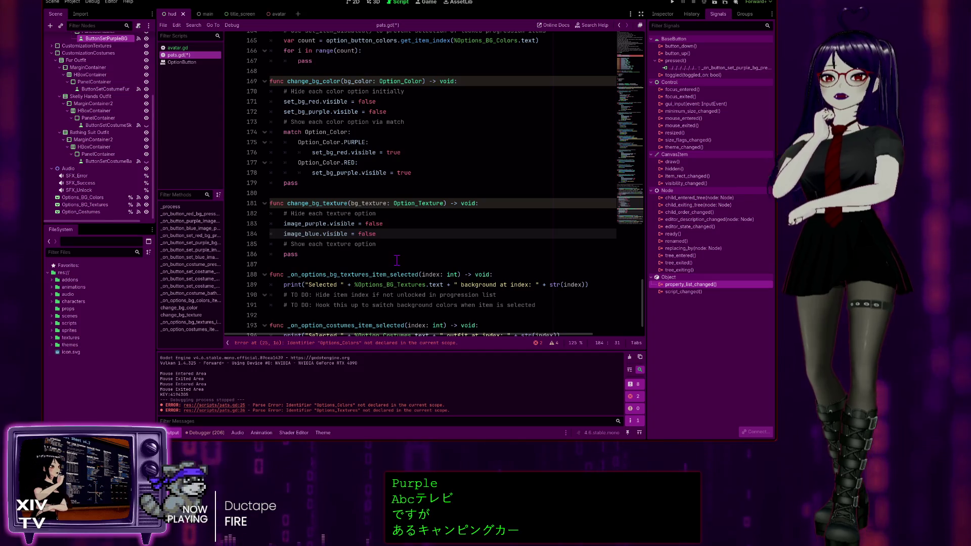
click(403, 245)
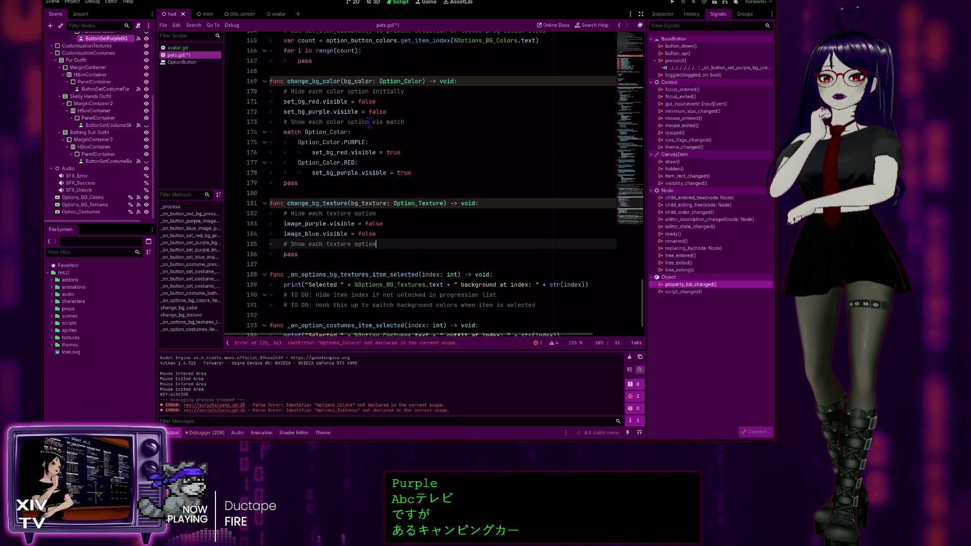
Add a blank line under the show-texture comment and append 'via match' to that comment
key(Return)
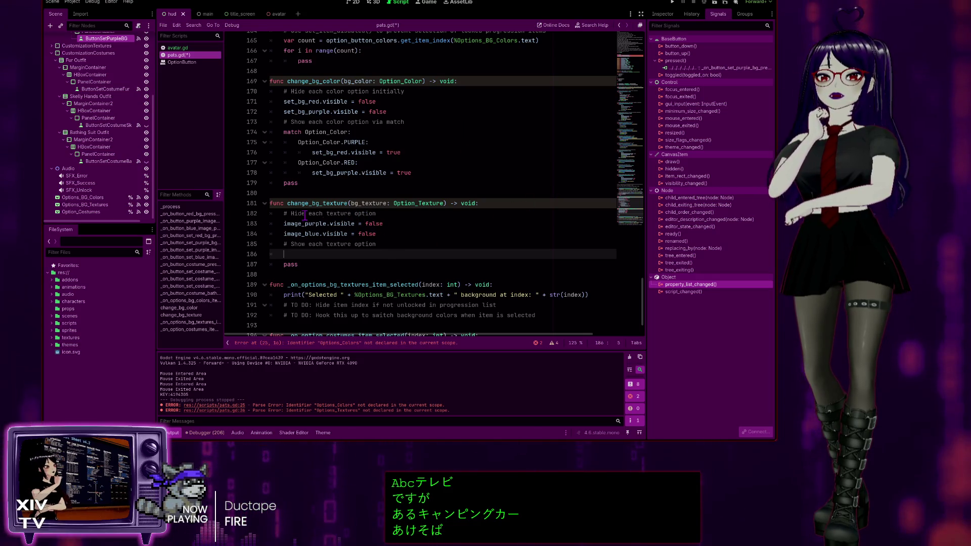
click(397, 223)
click(392, 214)
text(initially)
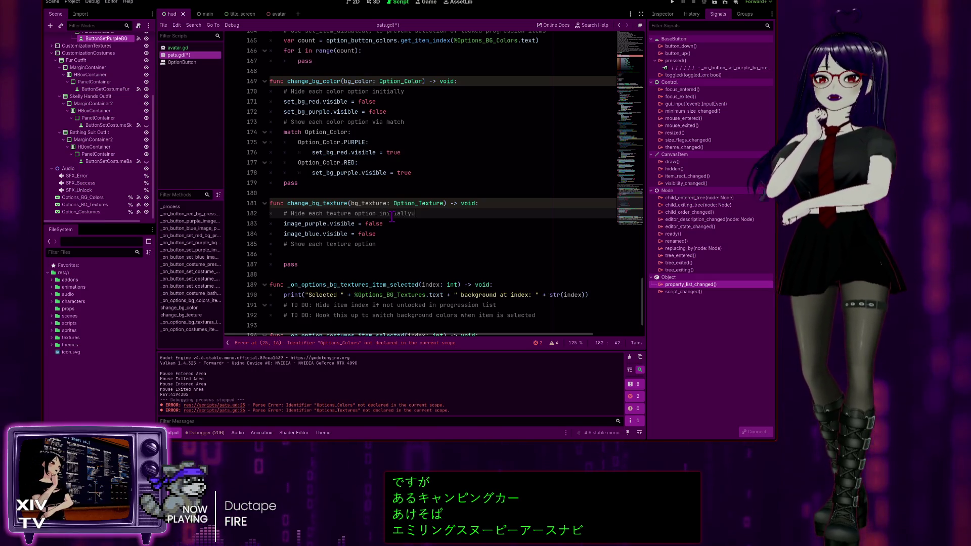
click(398, 245)
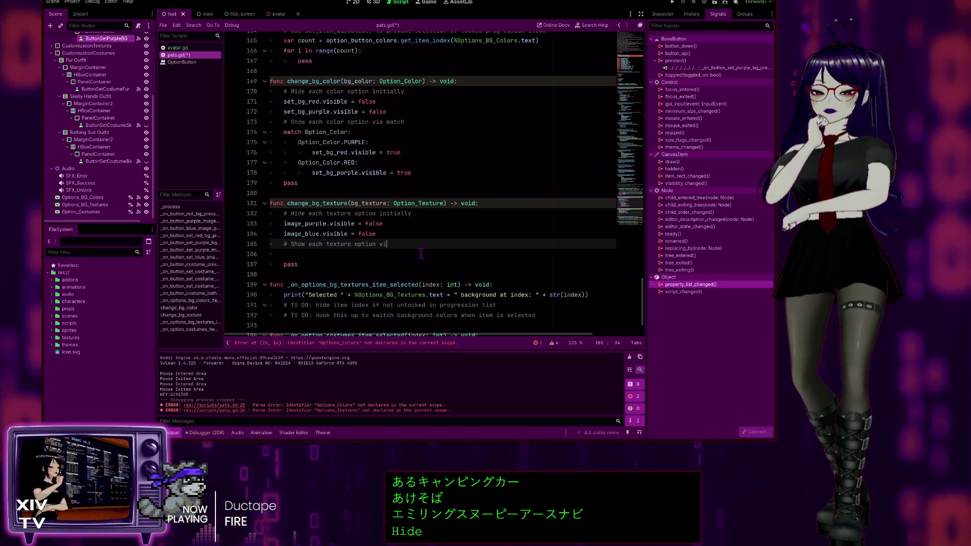
text(via match)
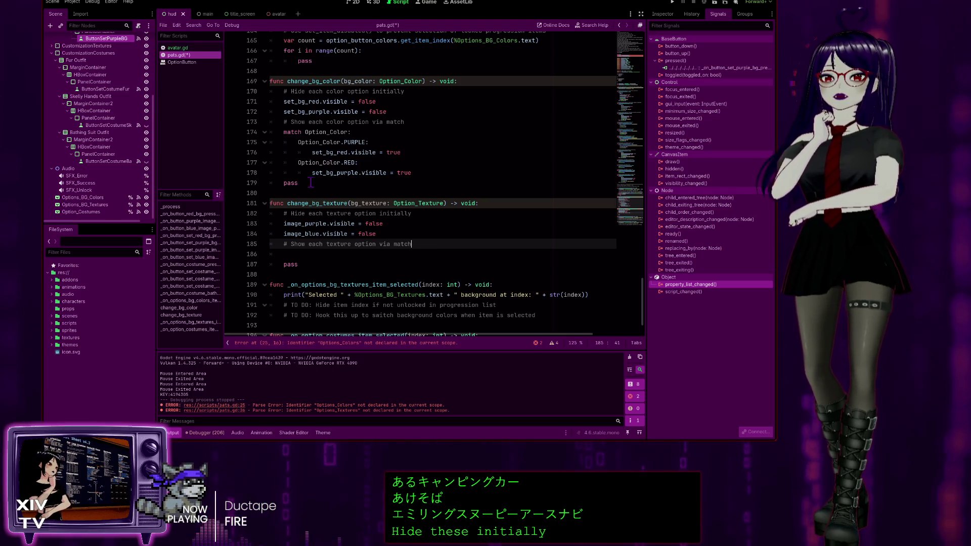
Delete the leftover pass statement from change_bg_color
double_click(291, 183)
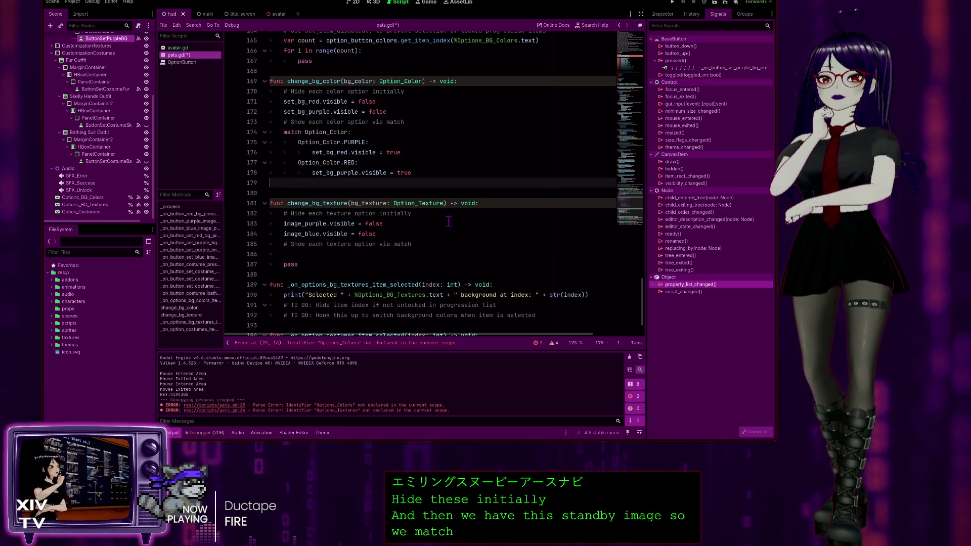
key(BackSpace)
click(302, 243)
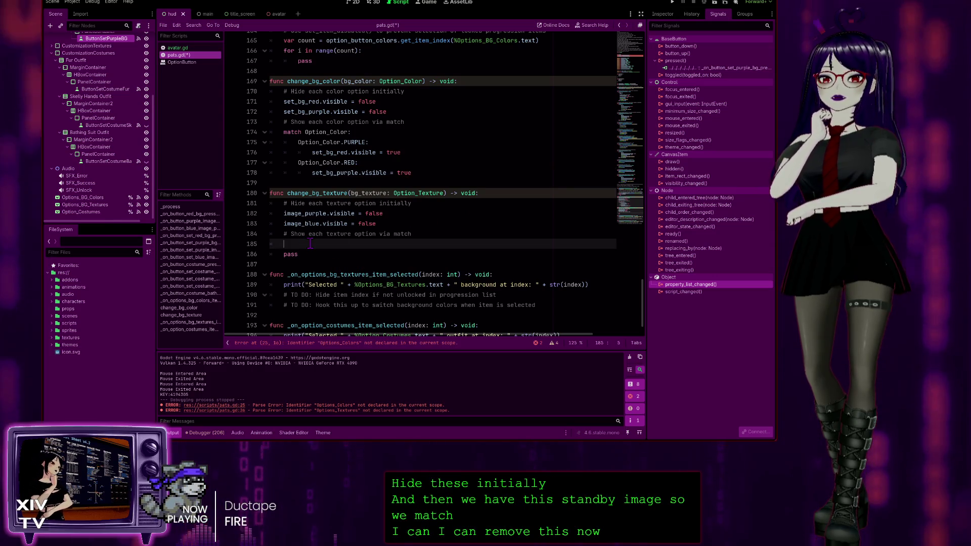
Write 'match Option_Texture:' in change_bg_texture with an empty first Option_Texture.PURPLE: case
text(match Opti)
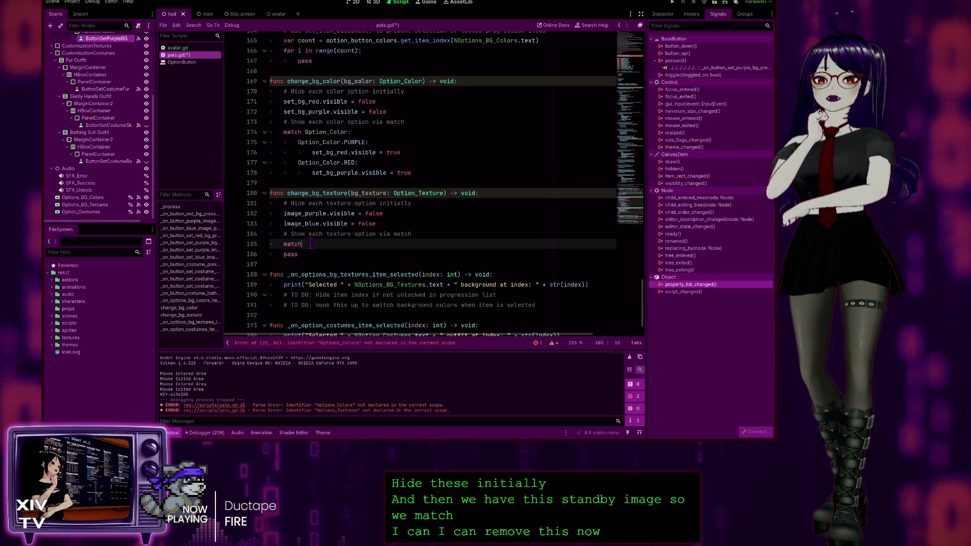
text(on_)
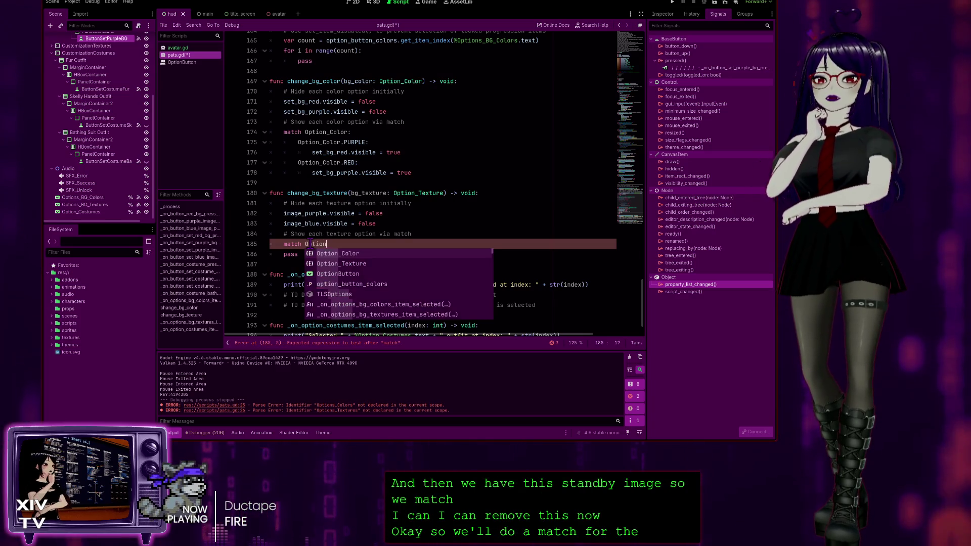
key(Down)
key(Return)
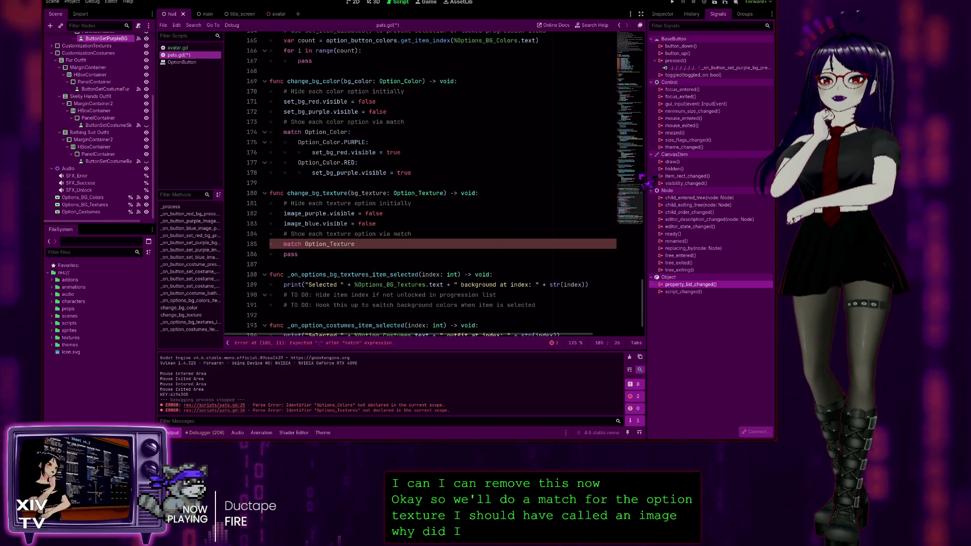
text(:)
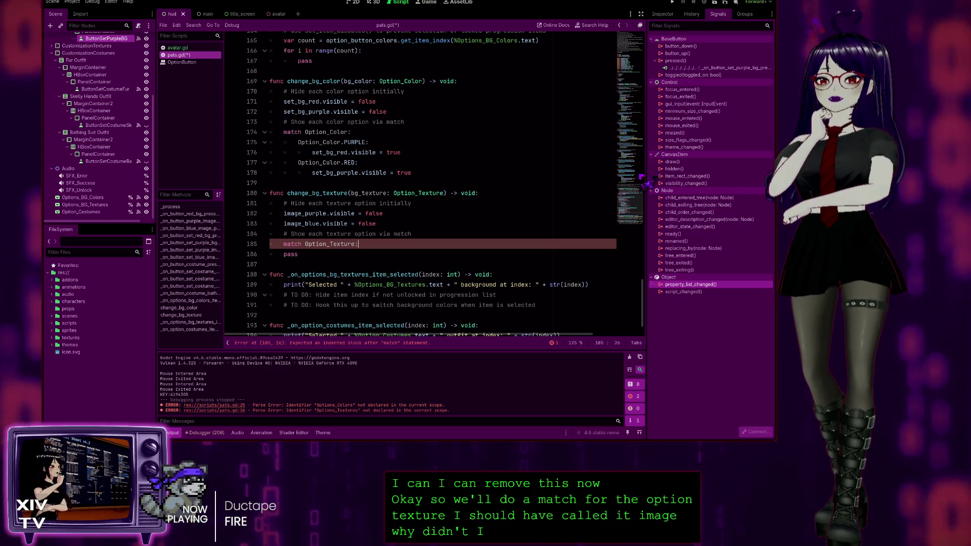
key(Return)
text(Optio)
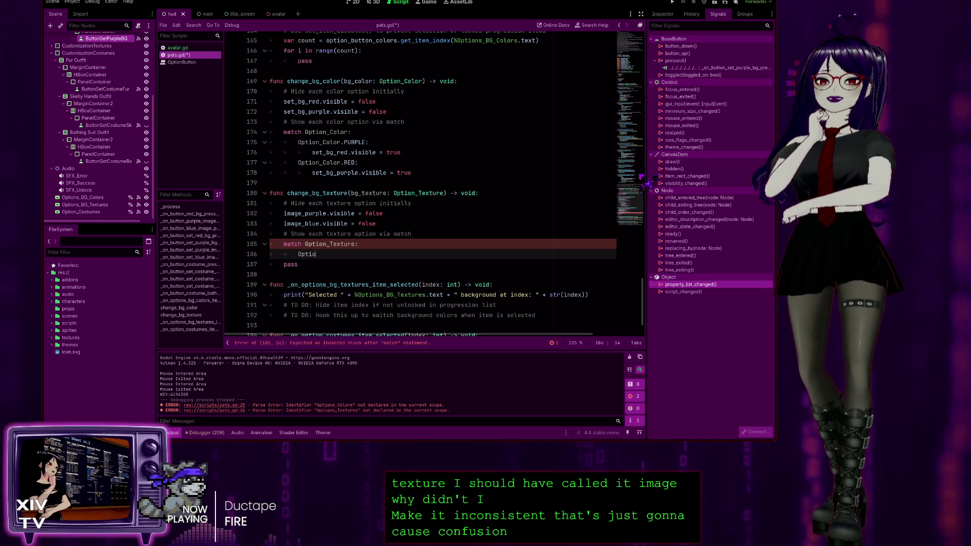
text(n)
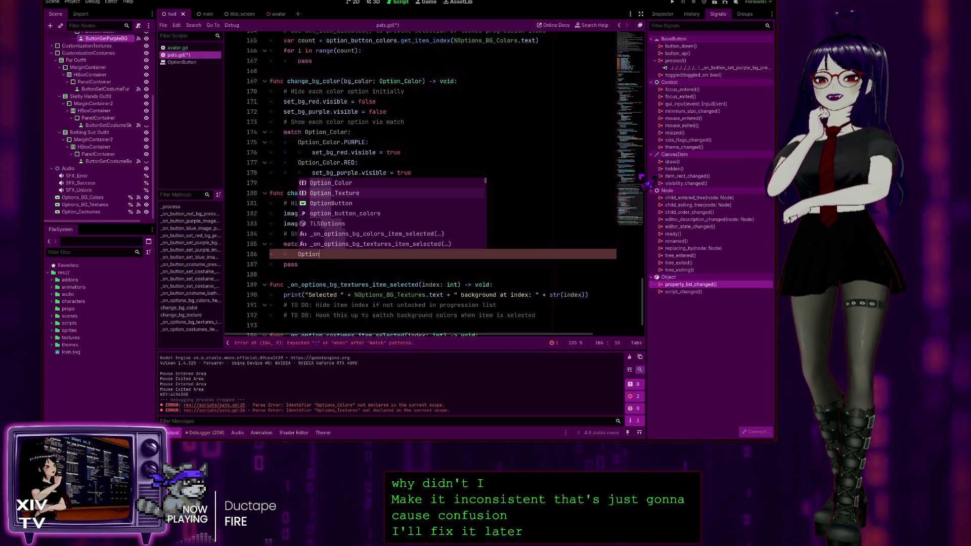
key(Down)
key(Return)
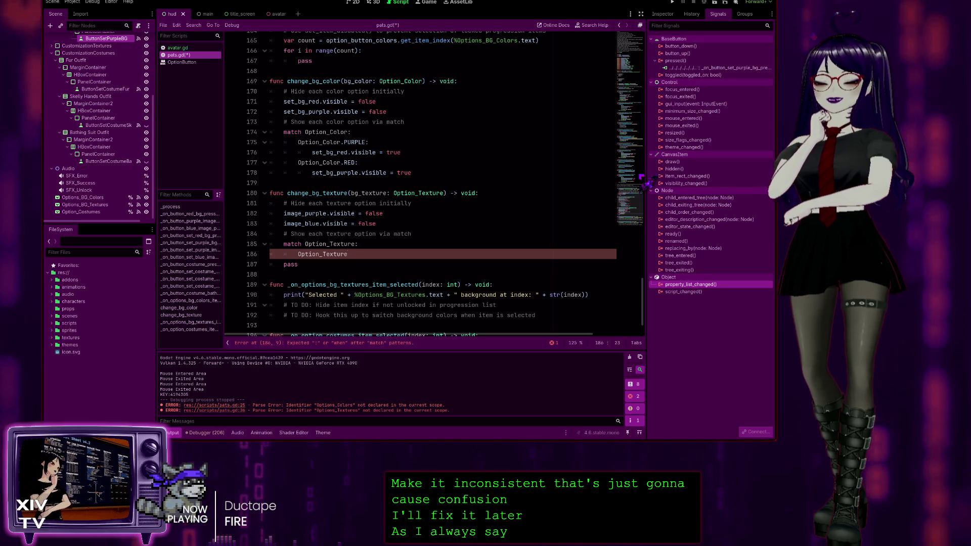
text(.)
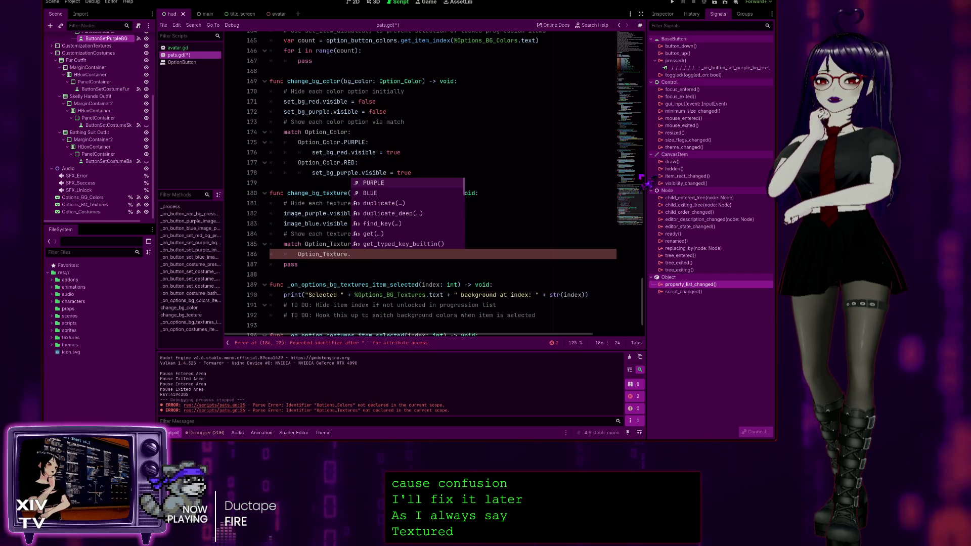
key(Return)
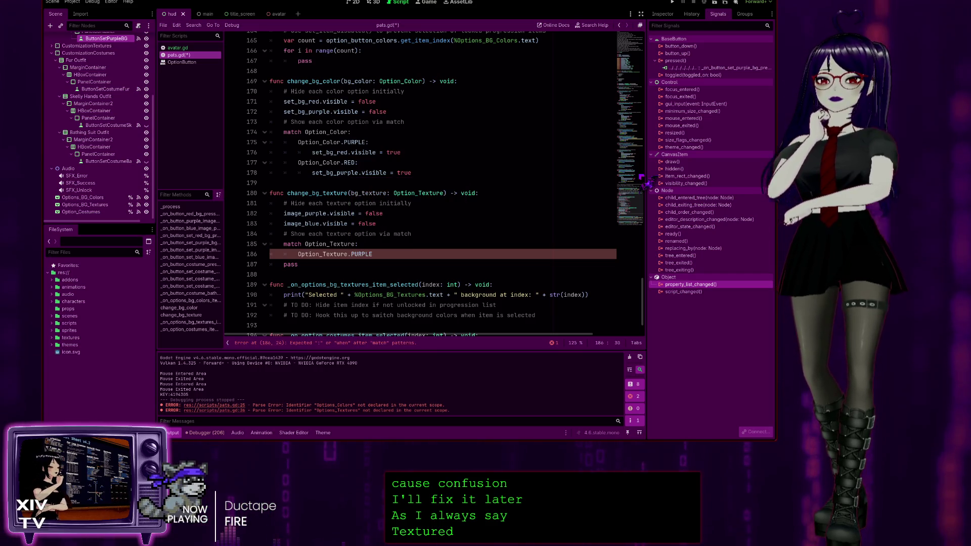
text(:)
key(Return)
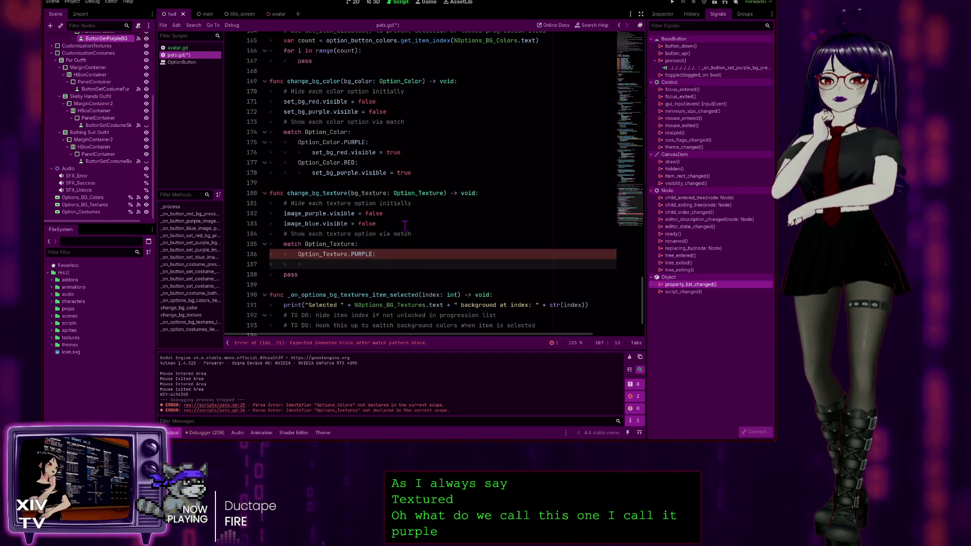
drag(384, 213, 281, 213)
key(ctrl+c)
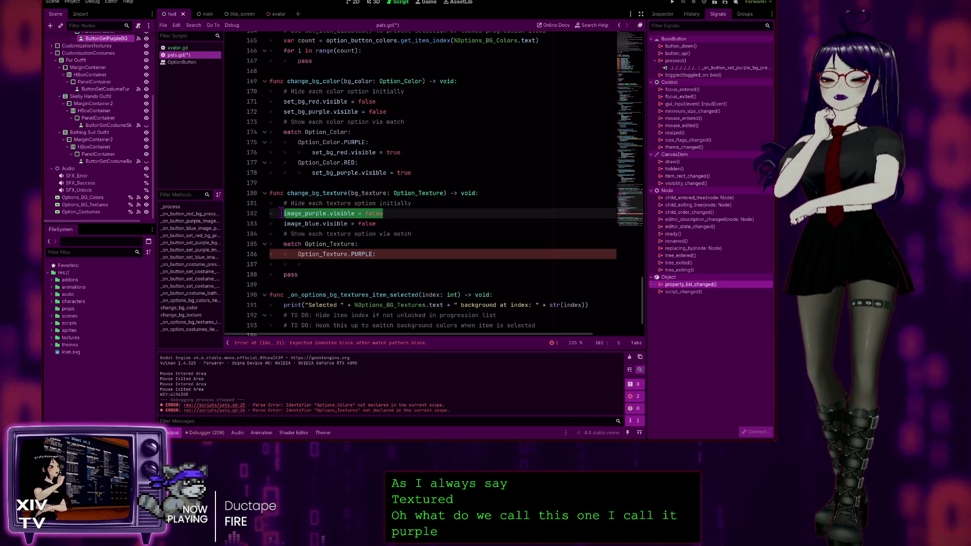
Paste the image_purple.visible line into the PURPLE case and set it to true
click(351, 264)
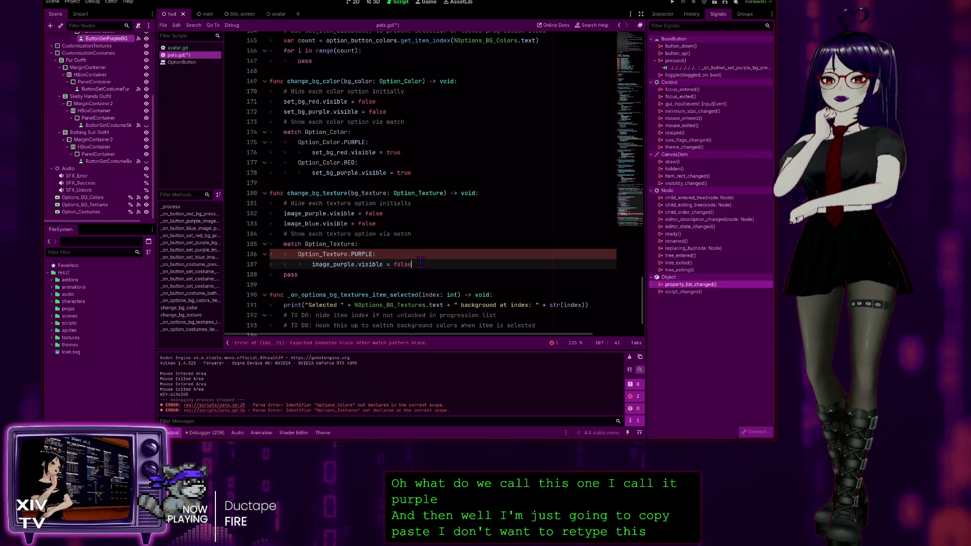
key(ctrl+v)
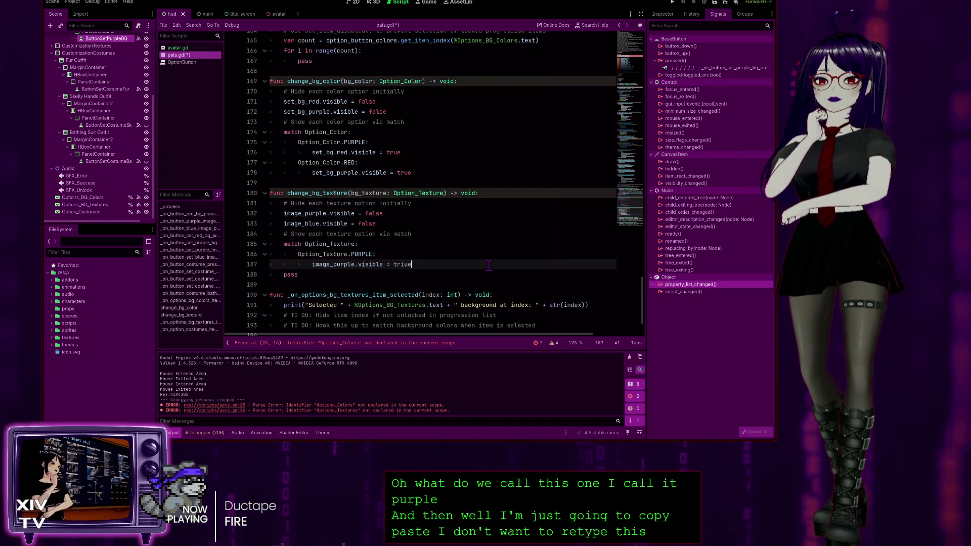
key(BackSpace)
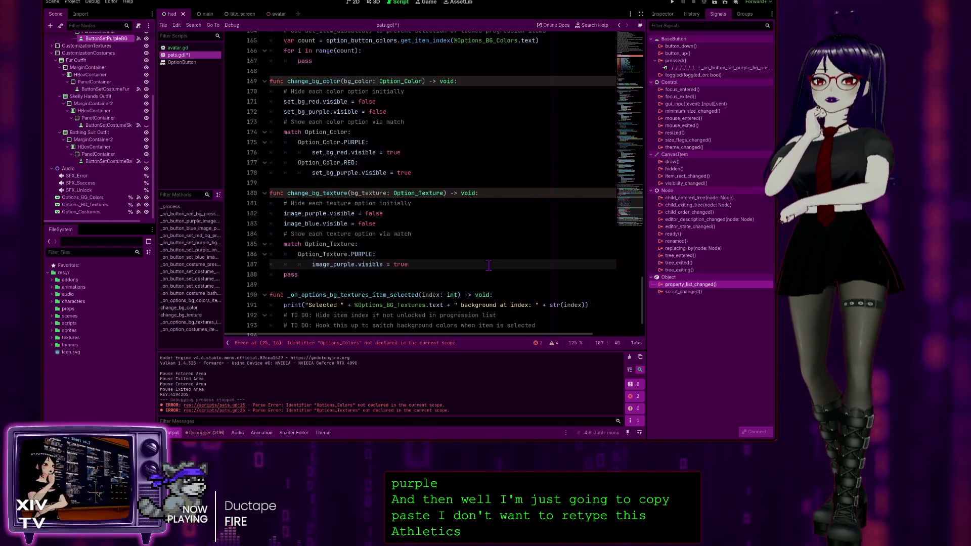
key(Return)
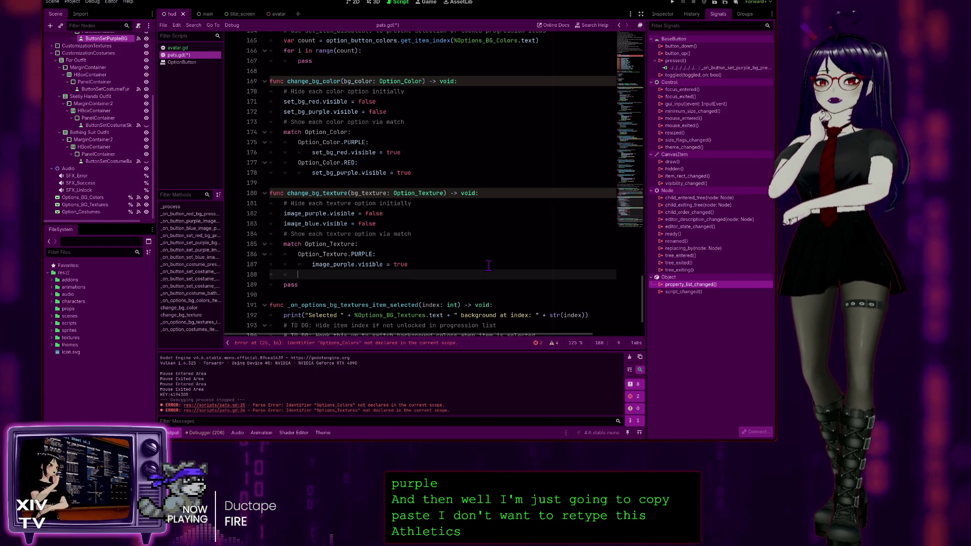
Add a second Option_Texture.RED: case whose body sets image_blue.visible to true
text(To)
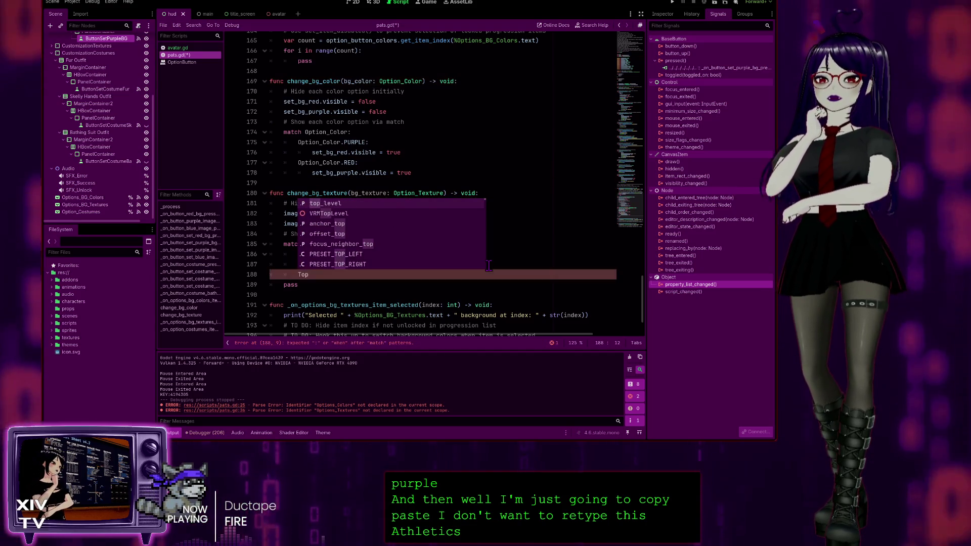
key(BackSpace)
text(Option)
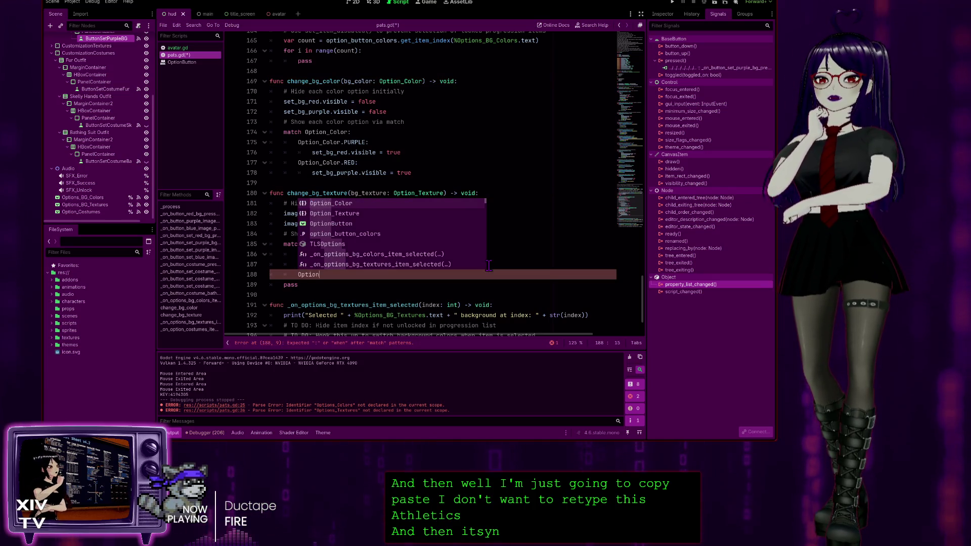
key(Down)
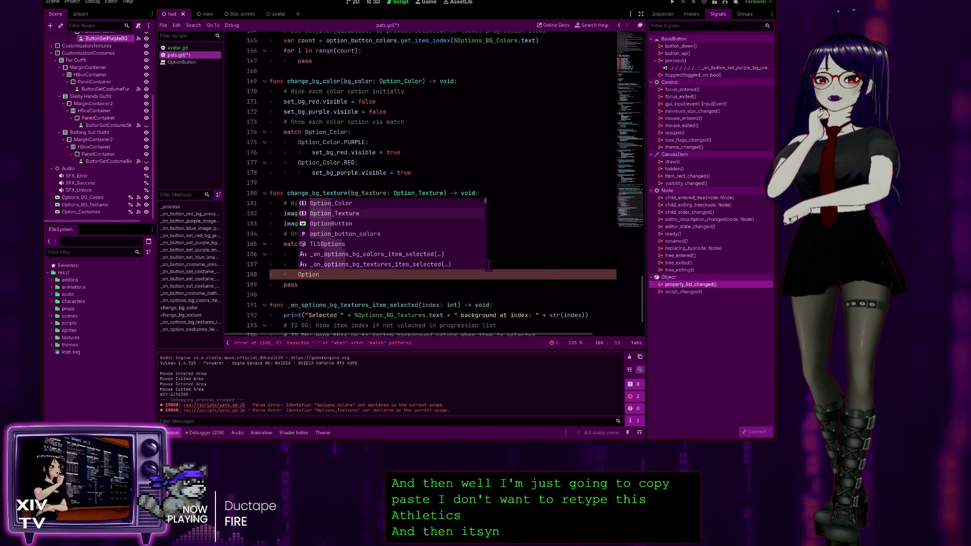
key(Return)
text(RED)
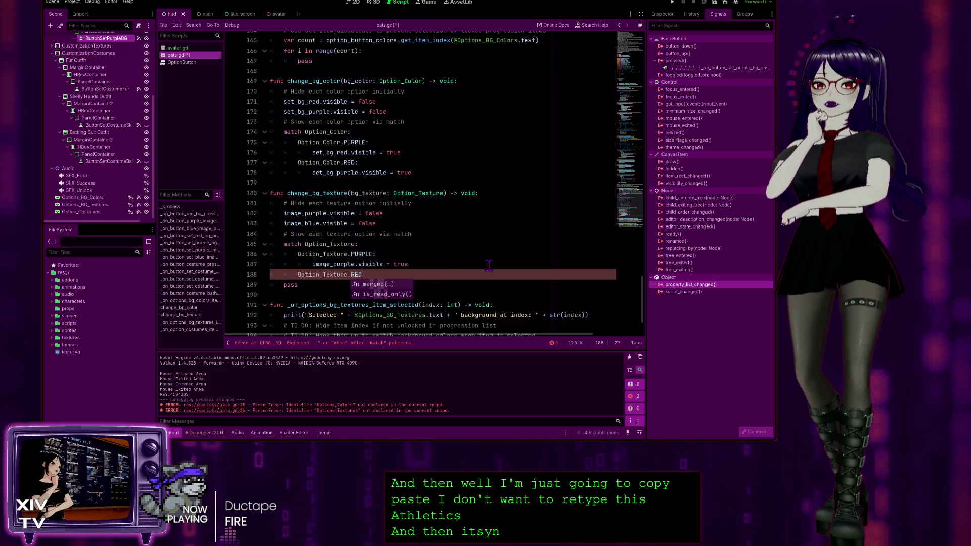
text(:)
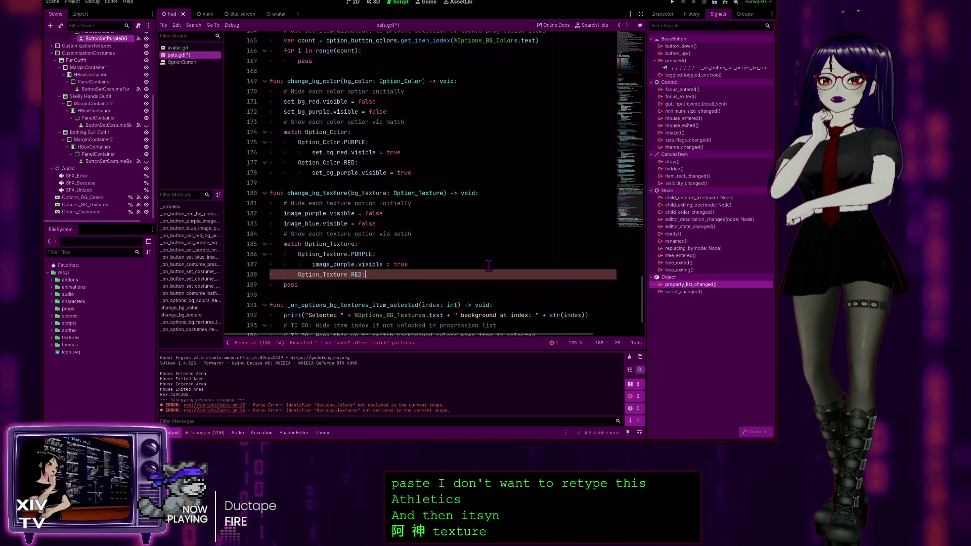
key(Return)
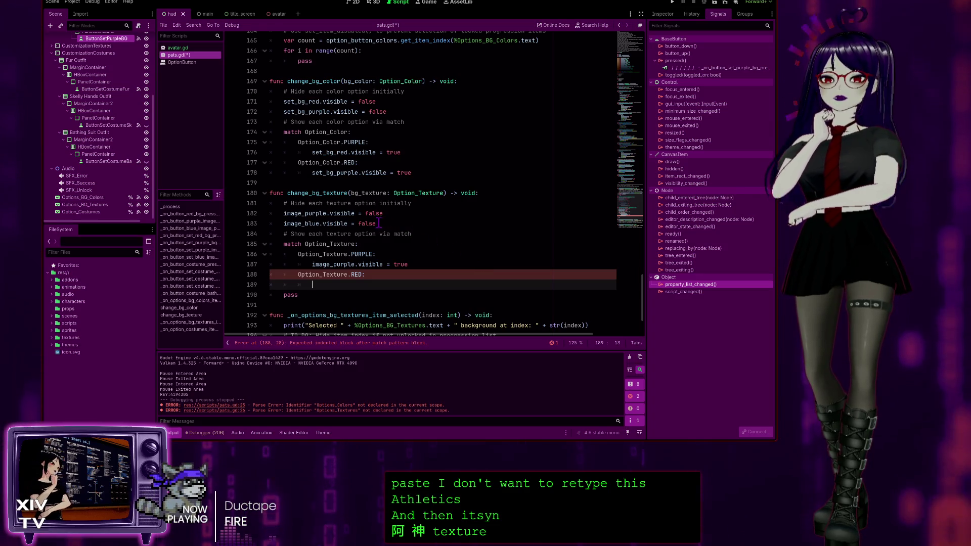
click(354, 223)
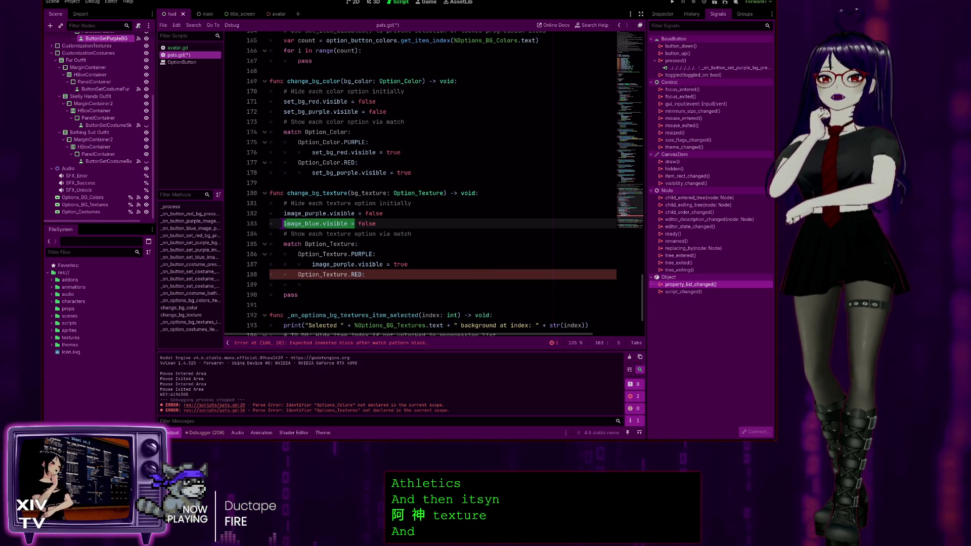
click(314, 286)
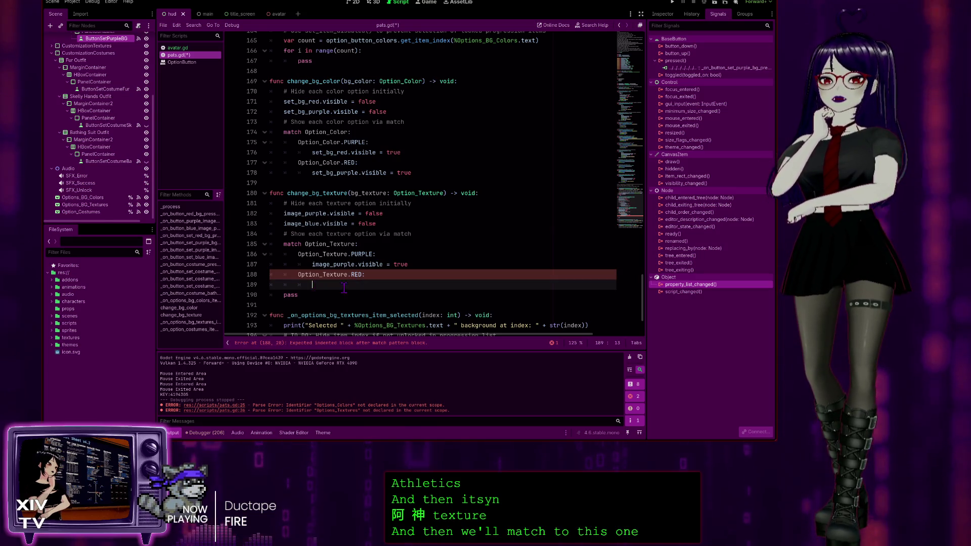
text(true)
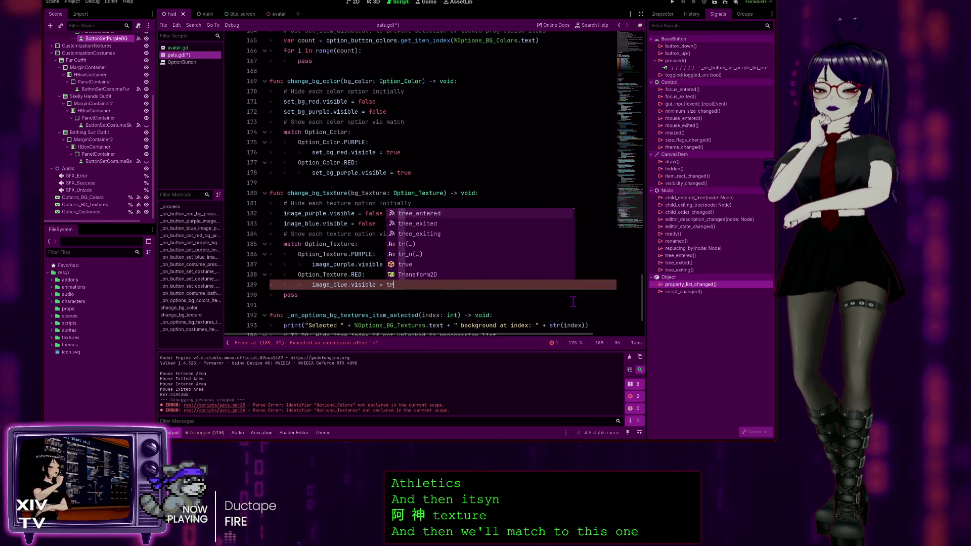
key(Escape)
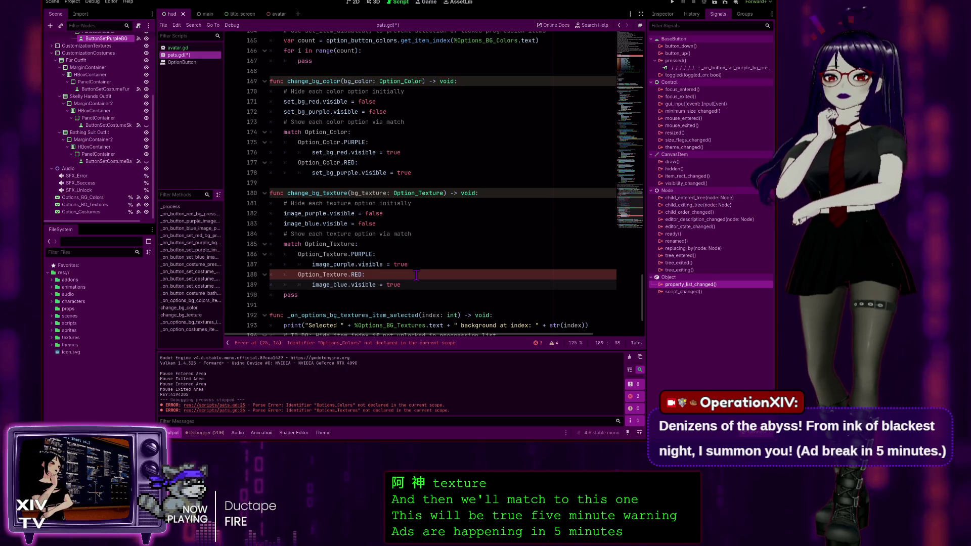
Remove the leftover pass and change the second case from RED to BLUE
key(Down)
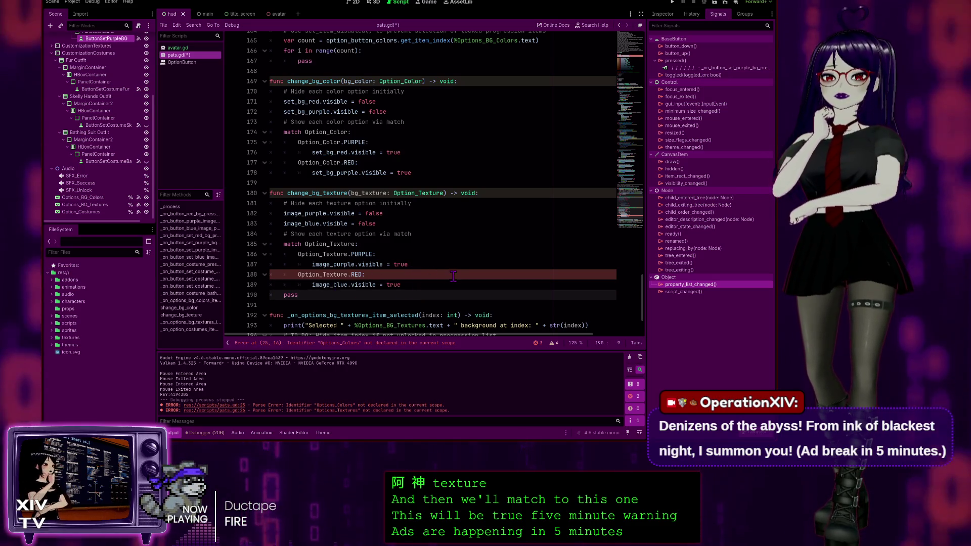
click(286, 296)
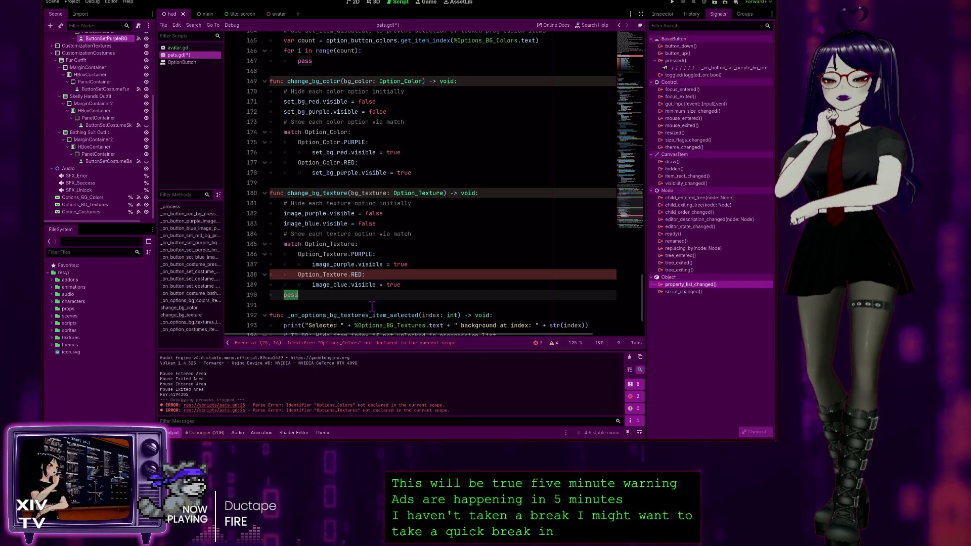
key(BackSpace)
key(BackSpace)
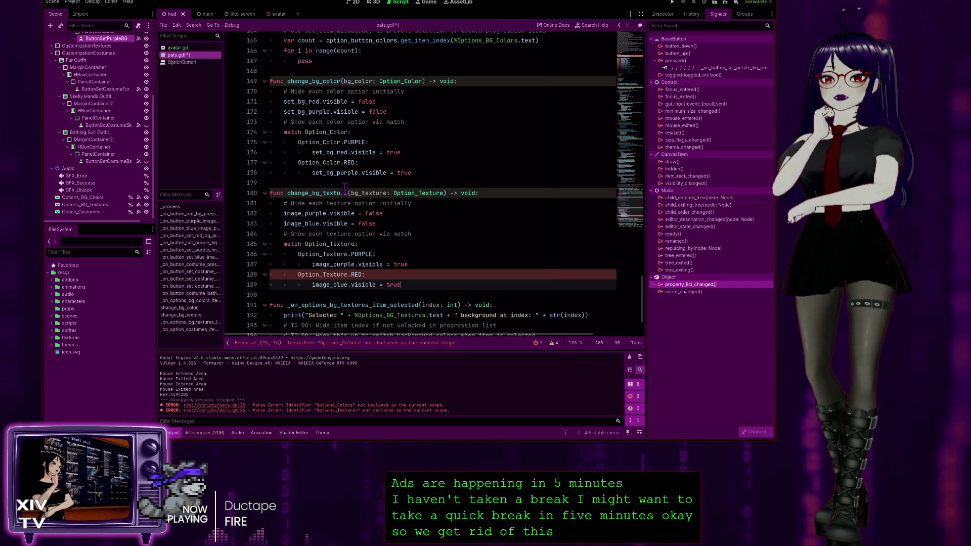
click(446, 257)
click(369, 275)
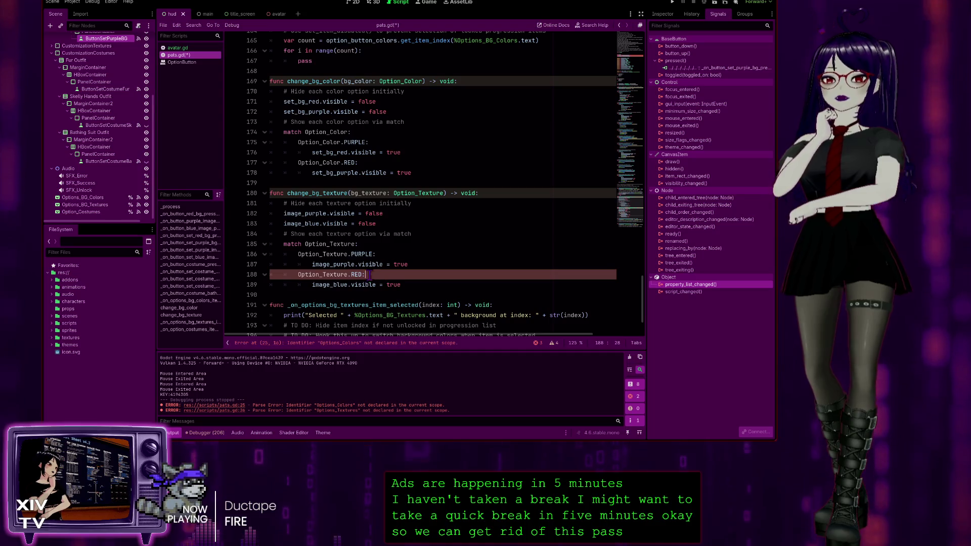
double_click(355, 275)
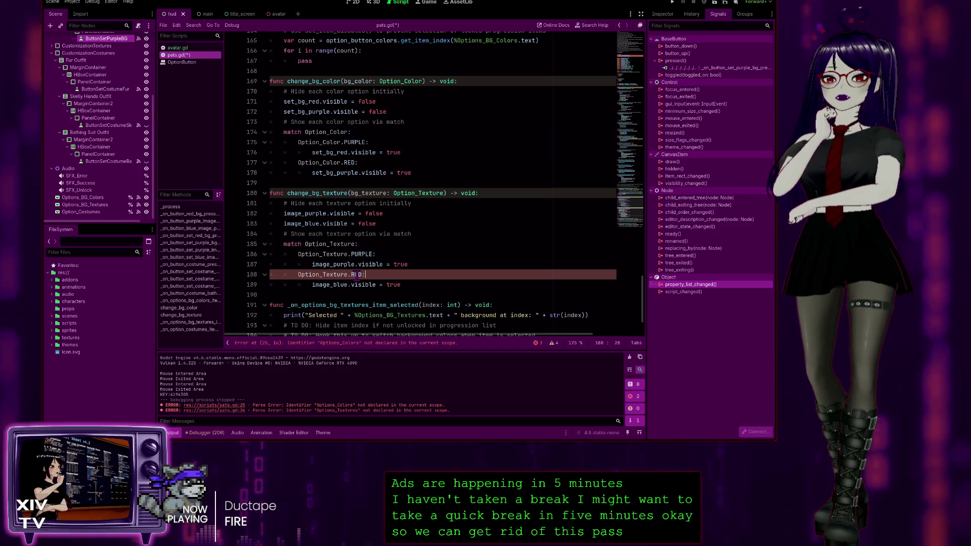
text(BL)
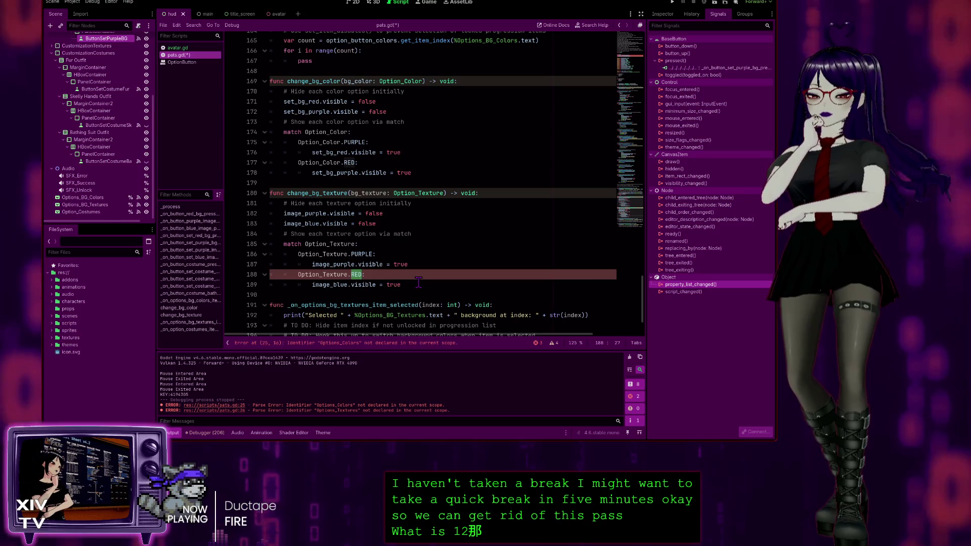
text(UE:)
click(465, 264)
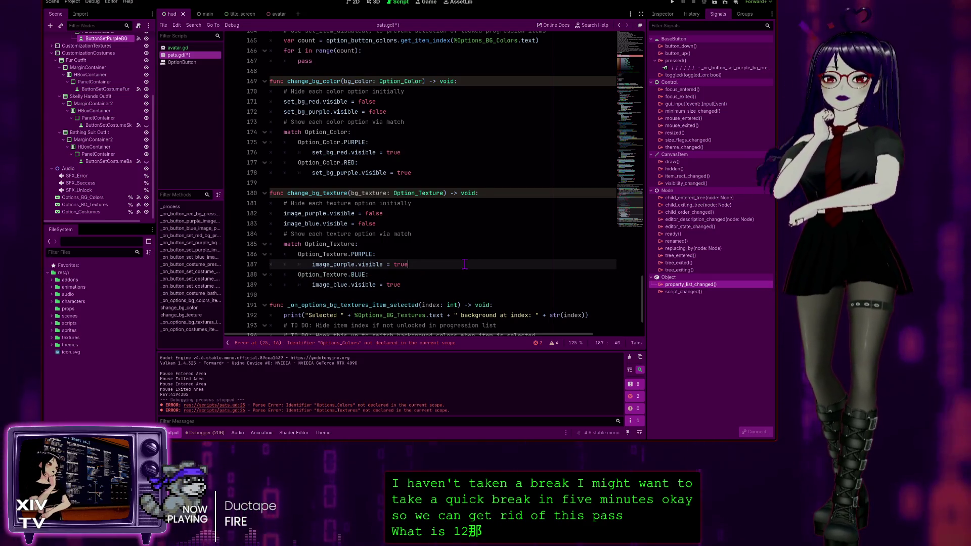
Save pats.gd and switch to avatar.gd to view its change_costume function
key(ctrl+s)
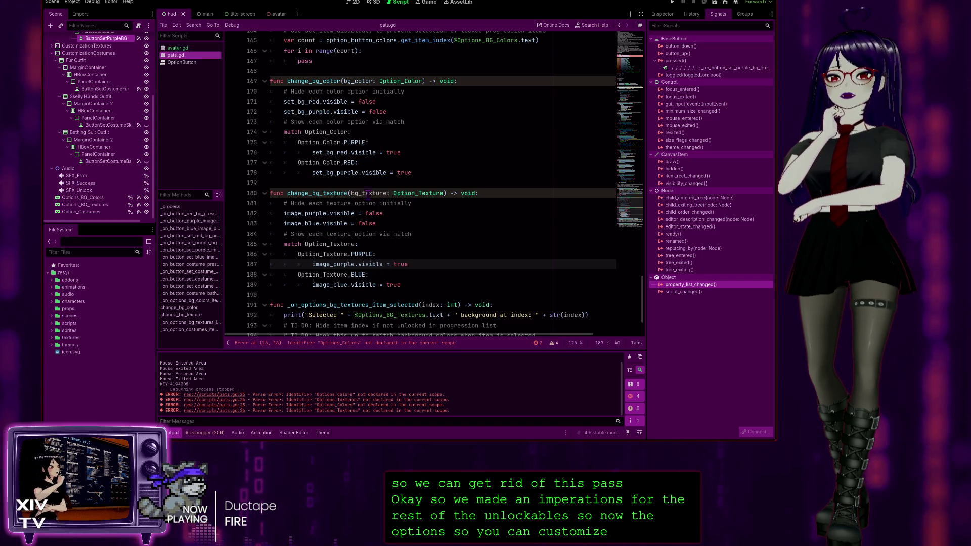
scroll(412, 239, up, 5)
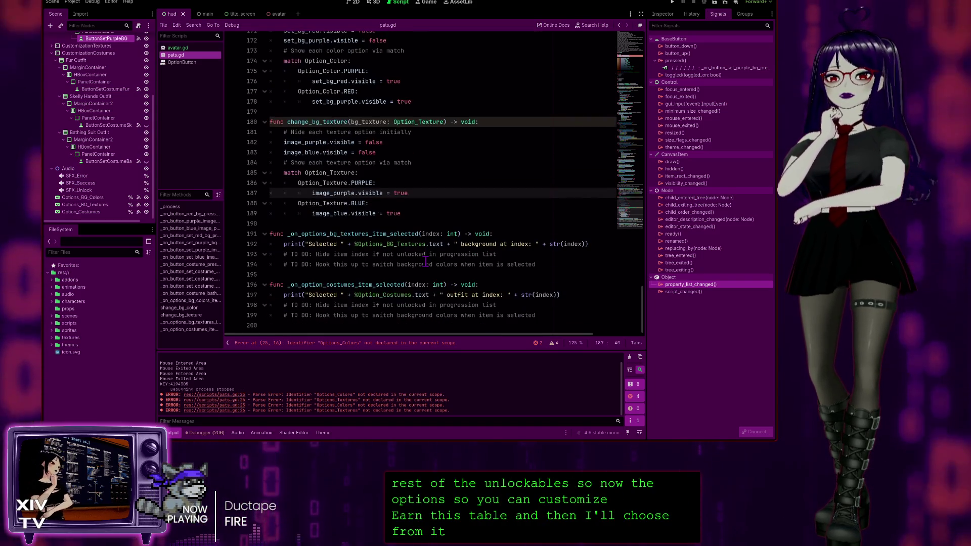
scroll(384, 142, up, 5)
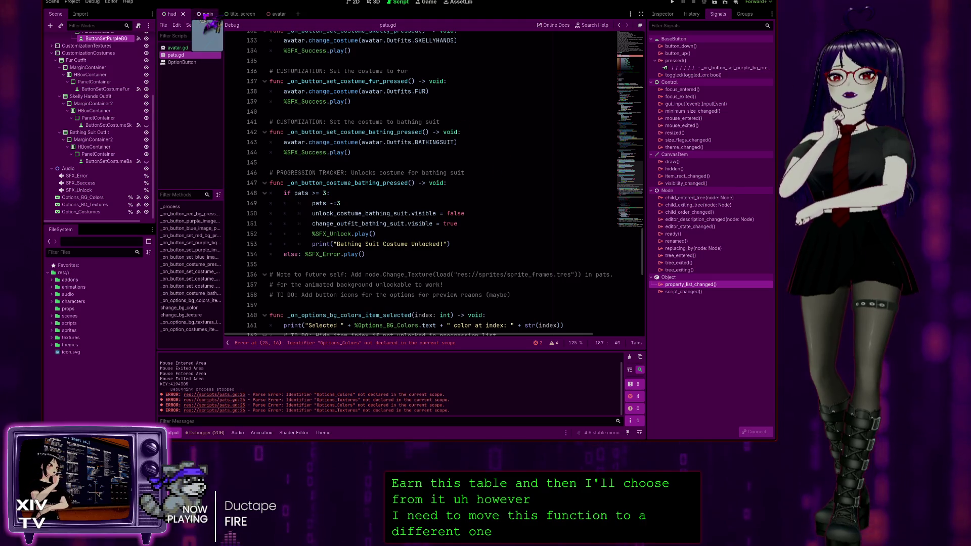
click(188, 48)
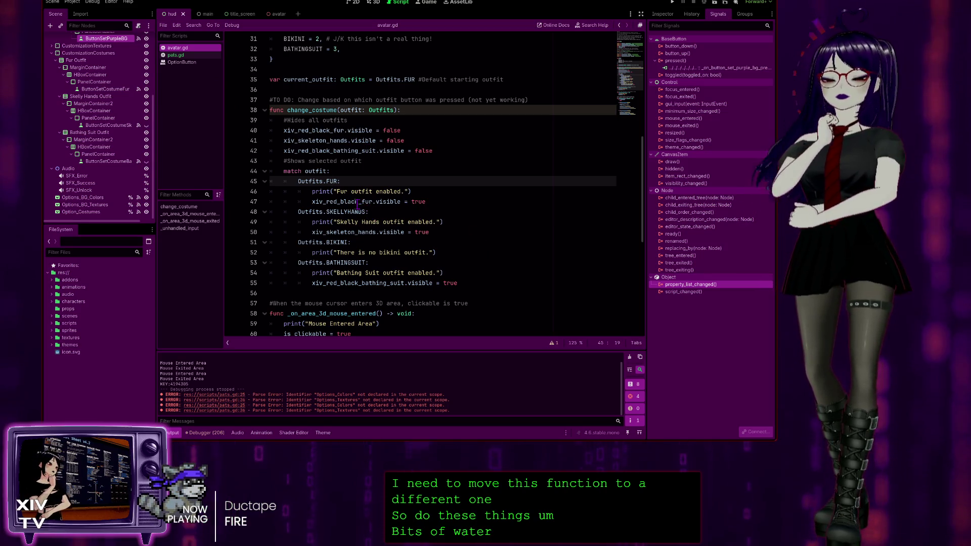
Return to pats.gd at the background-colour selection handler's Selected print on line 161
click(182, 55)
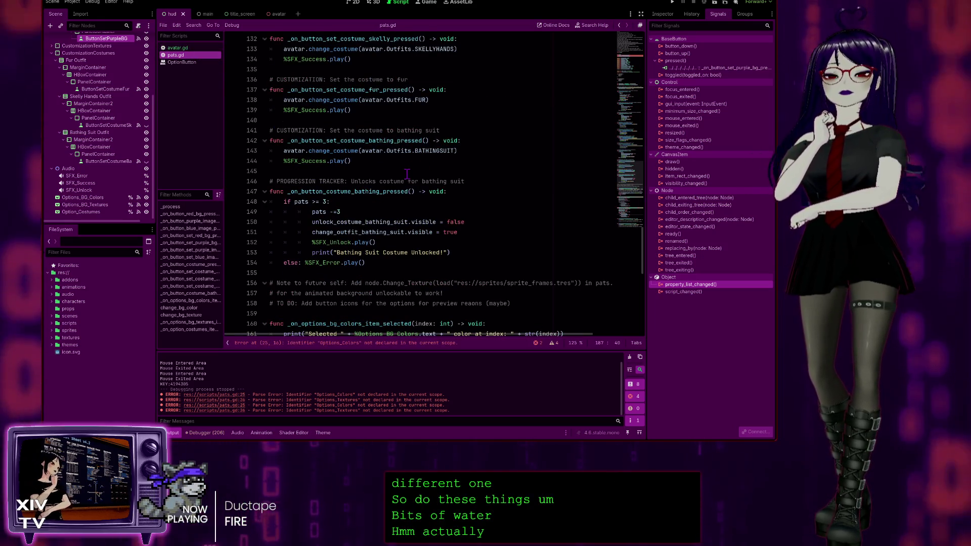
scroll(418, 200, down, 5)
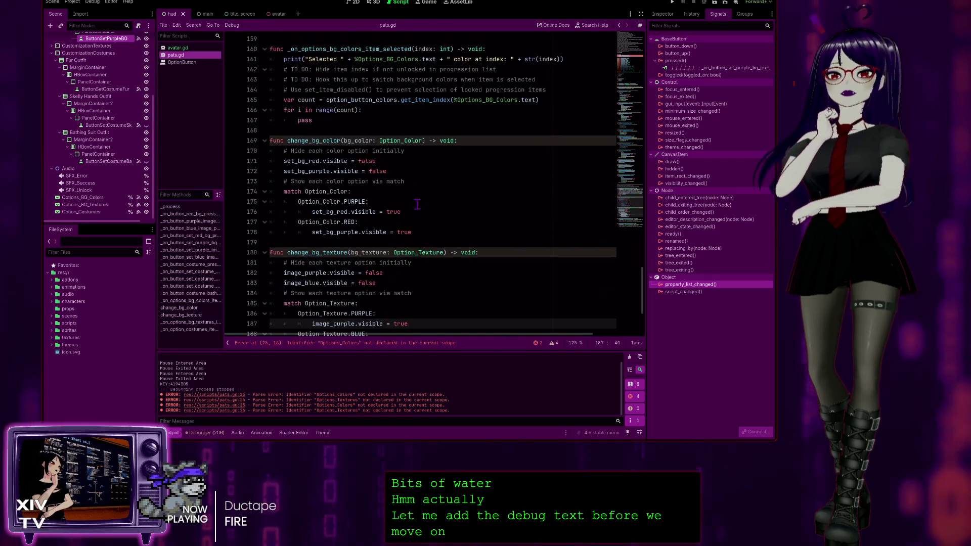
scroll(427, 182, up, 2)
scroll(428, 174, down, 5)
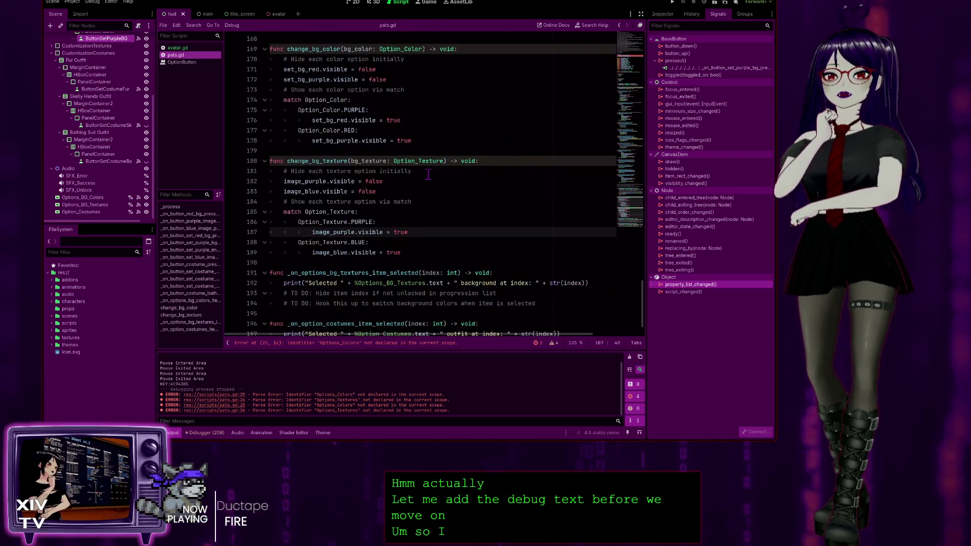
scroll(428, 171, up, 5)
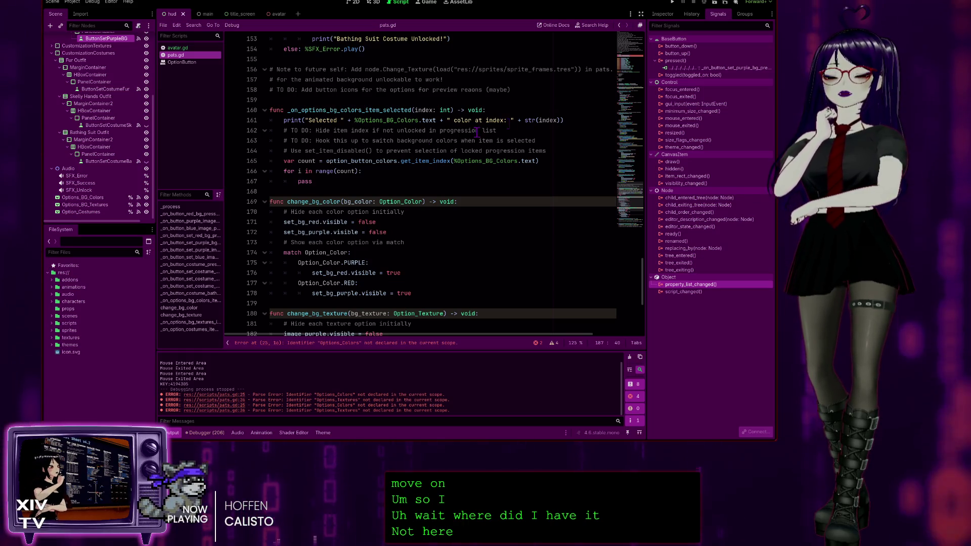
click(570, 120)
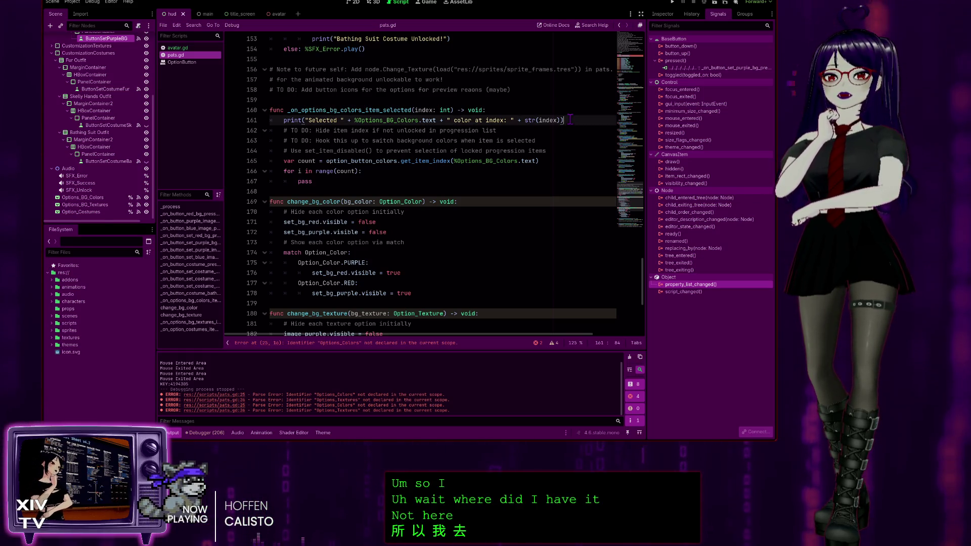
Keep the Selected print in its handler, save, and add a blank line under Option_Color.PURPLE
drag(294, 119, 284, 120)
key(ctrl+c)
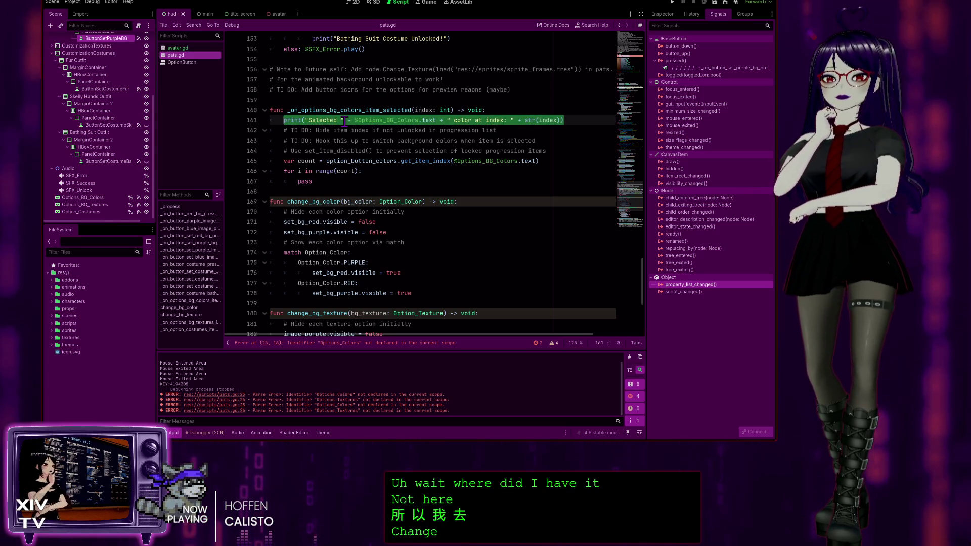
key(BackSpace)
key(BackSpace)
key(BackSpace)
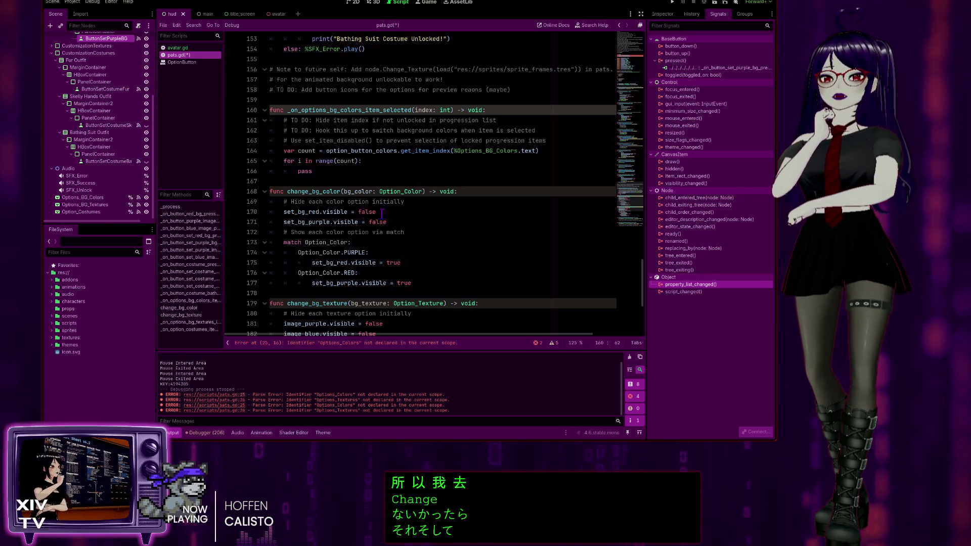
click(387, 251)
key(Return)
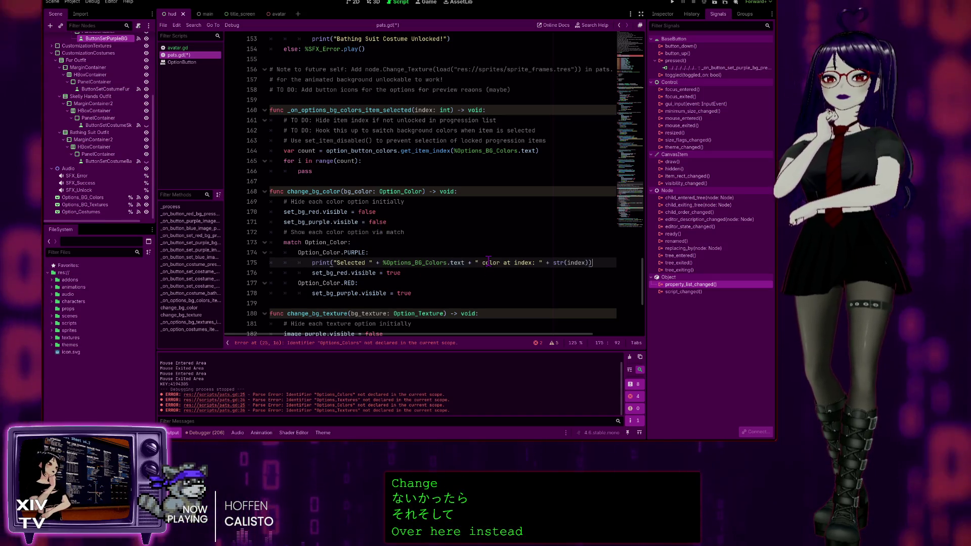
key(ctrl+v)
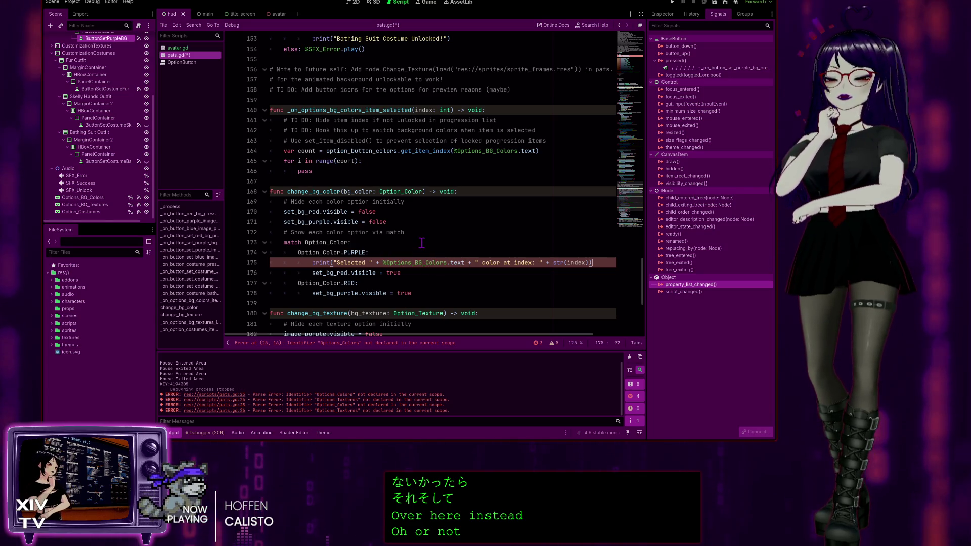
key(alt+Up)
key(alt+Up)
key(alt+Up)
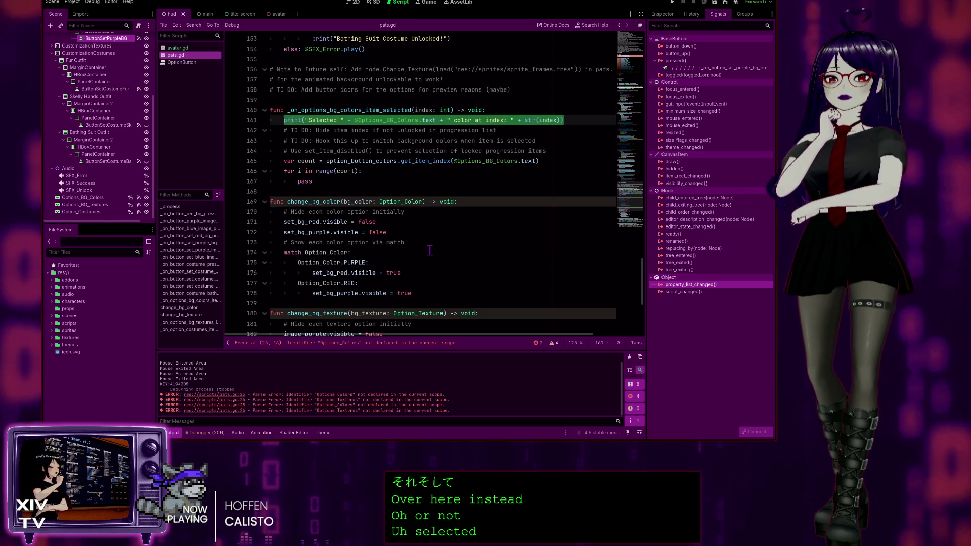
click(419, 253)
key(ctrl+s)
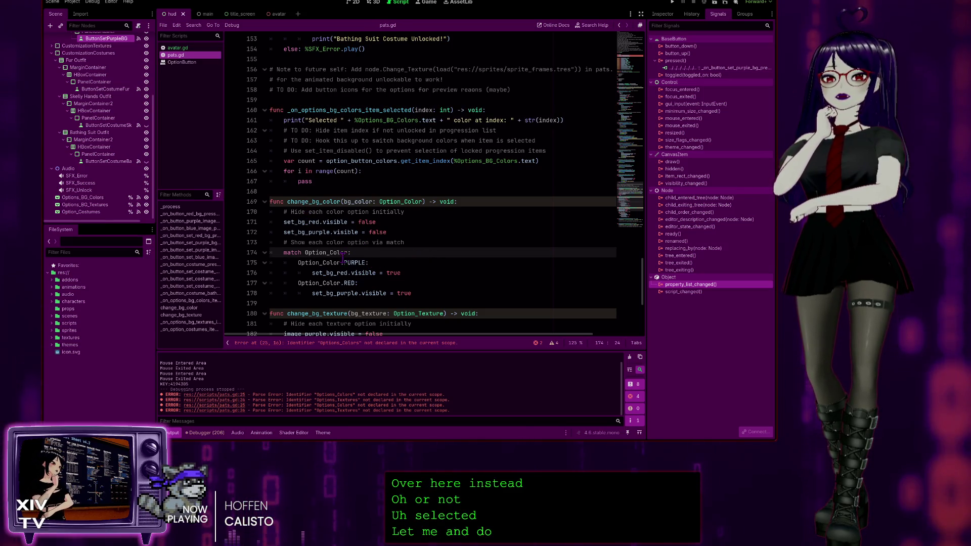
click(375, 262)
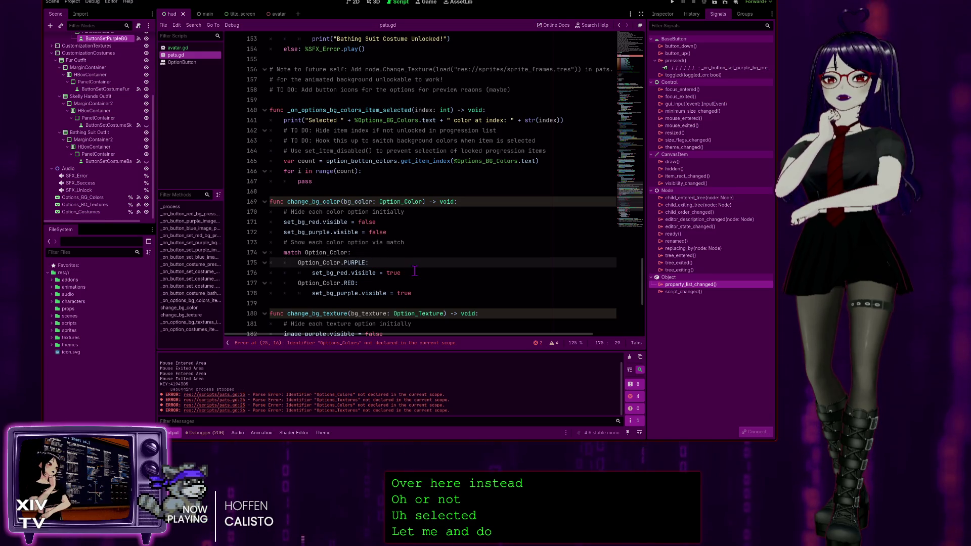
key(Return)
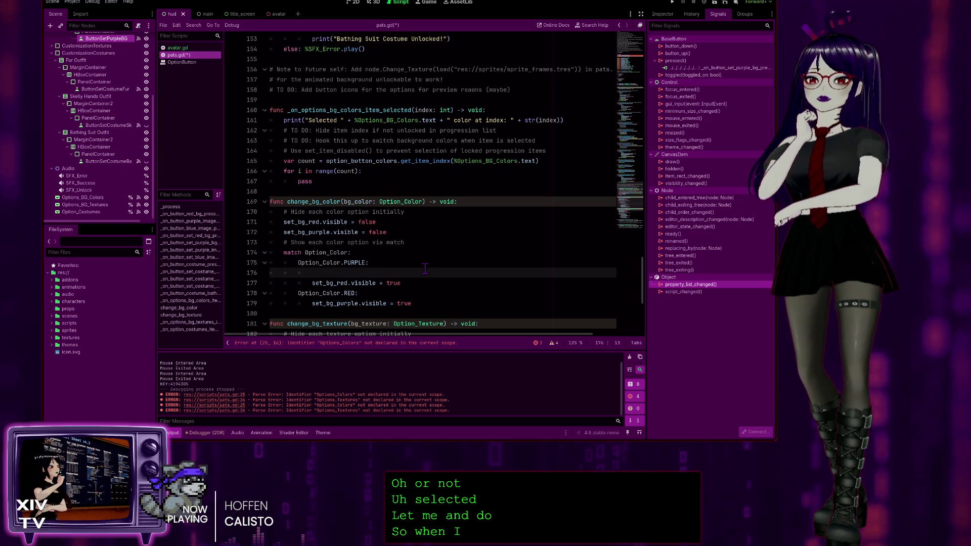
Begin a print("Selected debug call in change_bg_color's Option_Color.PURPLE case
text(print)
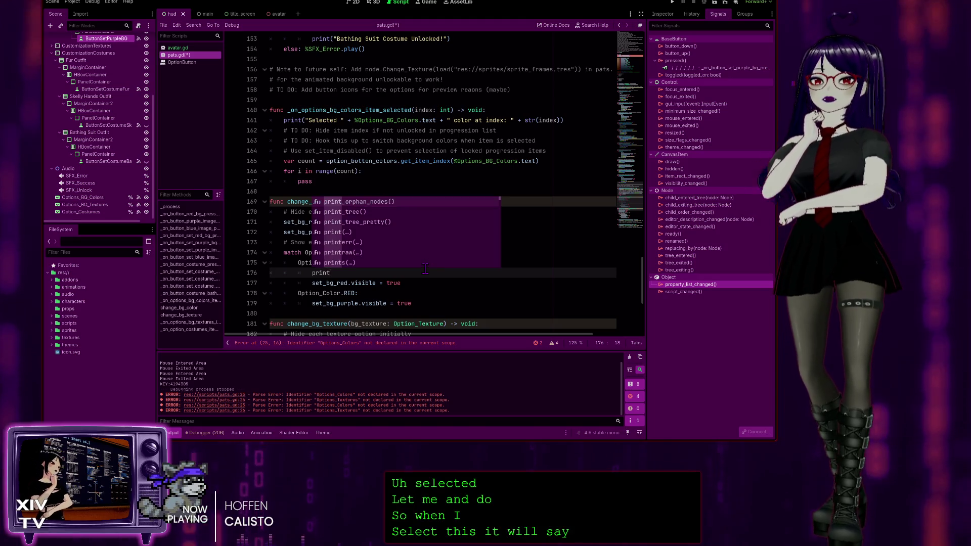
text(()
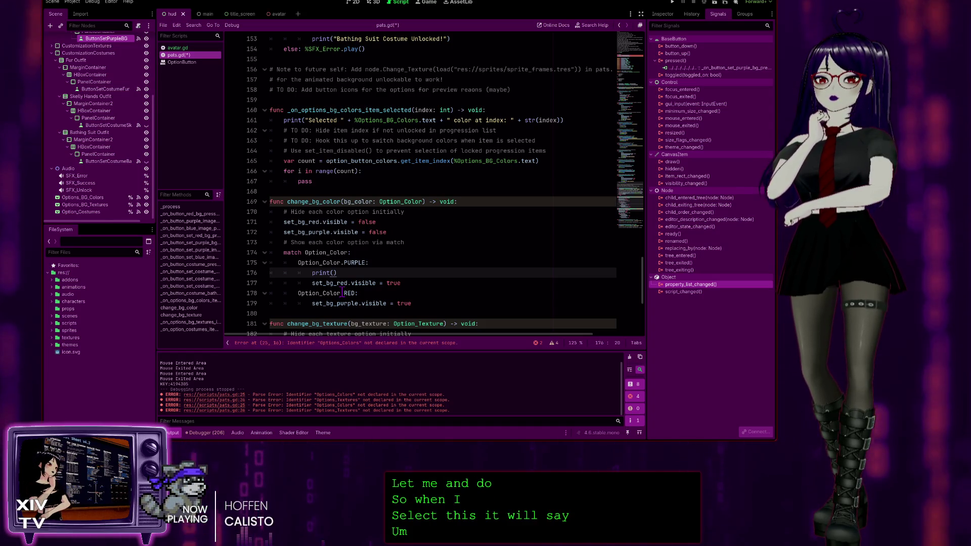
key(Left)
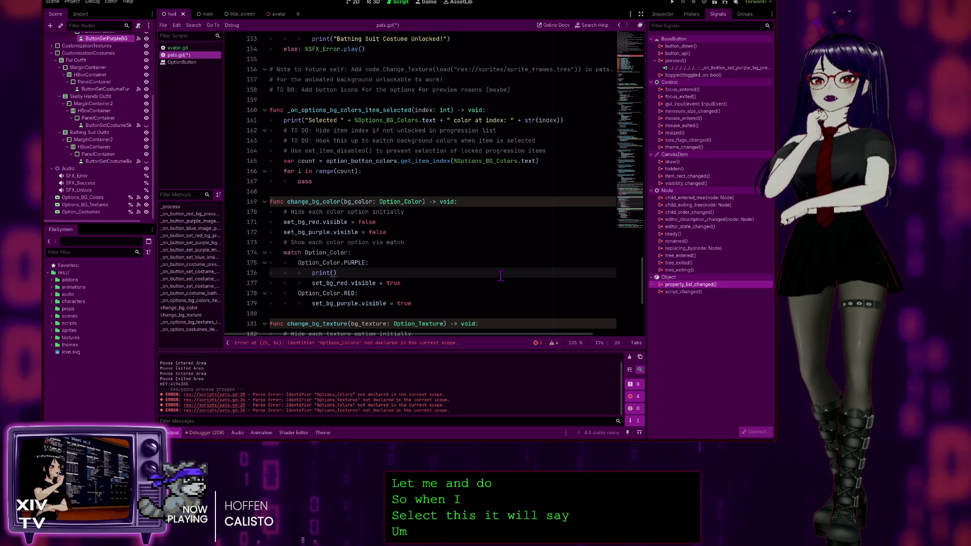
text("Selected)
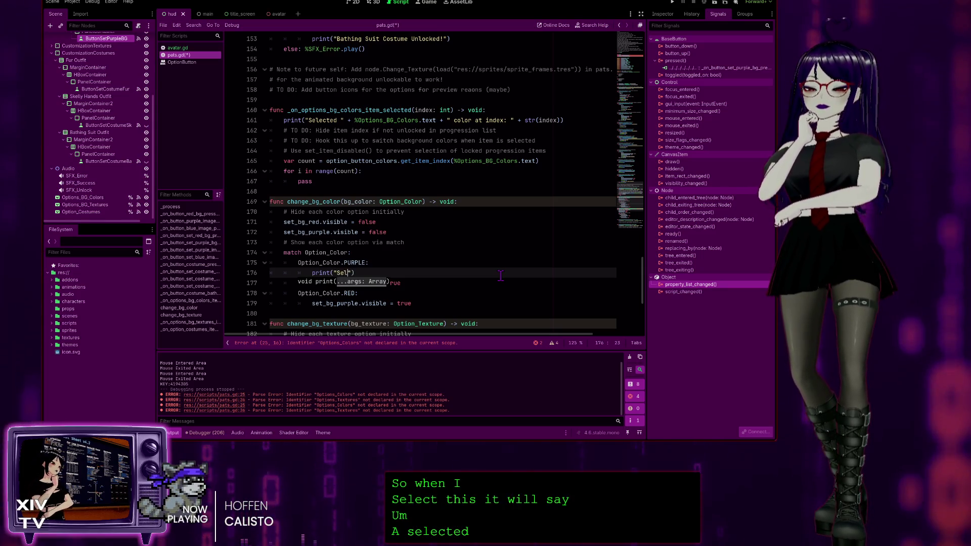
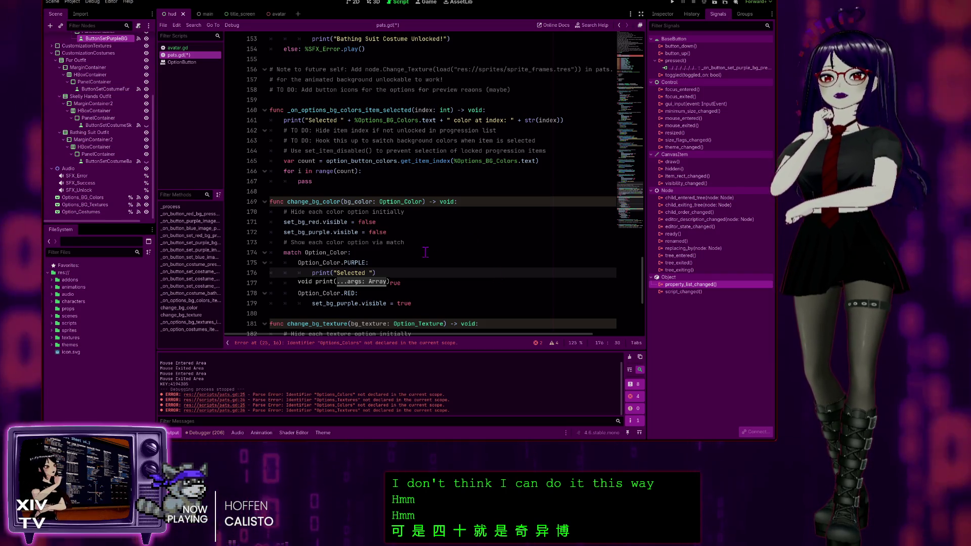
Glance at avatar.gd, then type 'Purple background enabled' into the print() on line 176 of pats.gd
scroll(425, 236, up, 1)
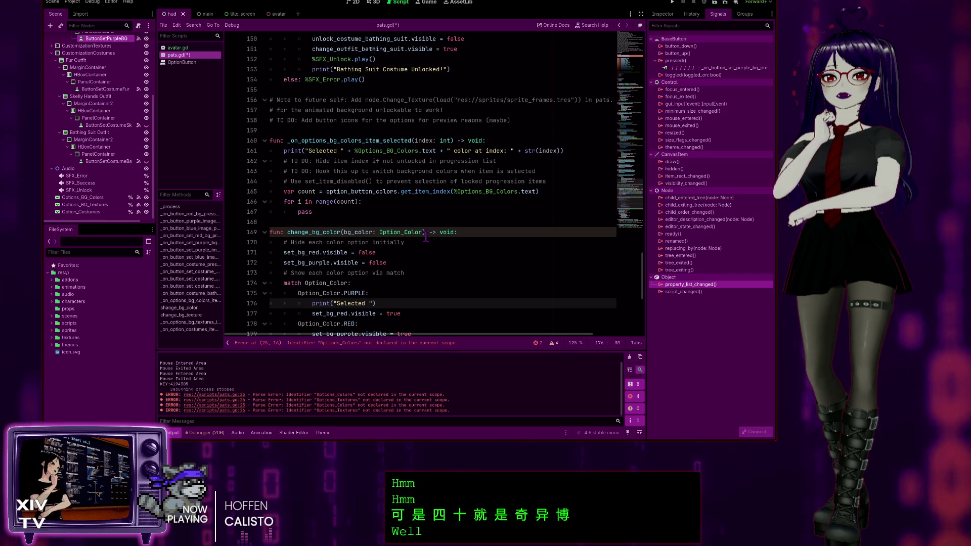
click(193, 48)
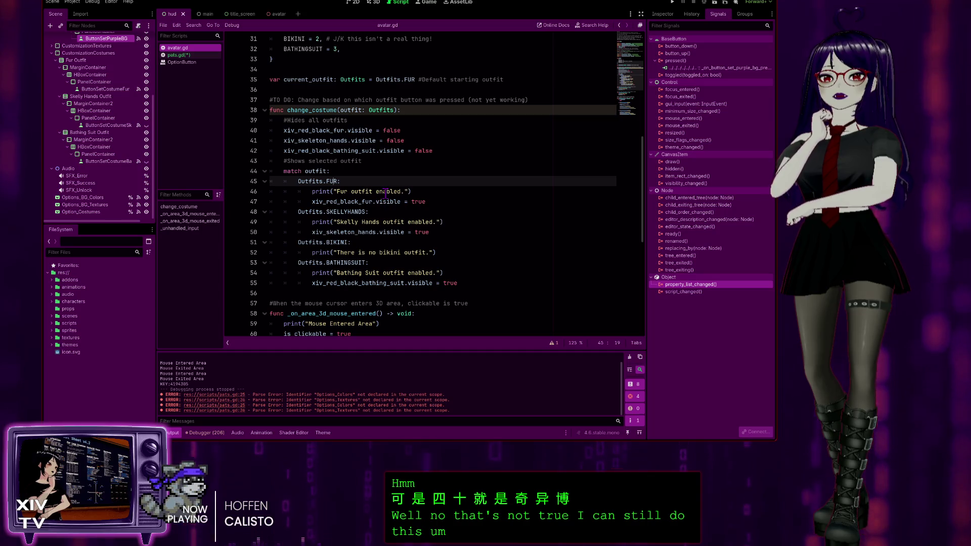
click(178, 55)
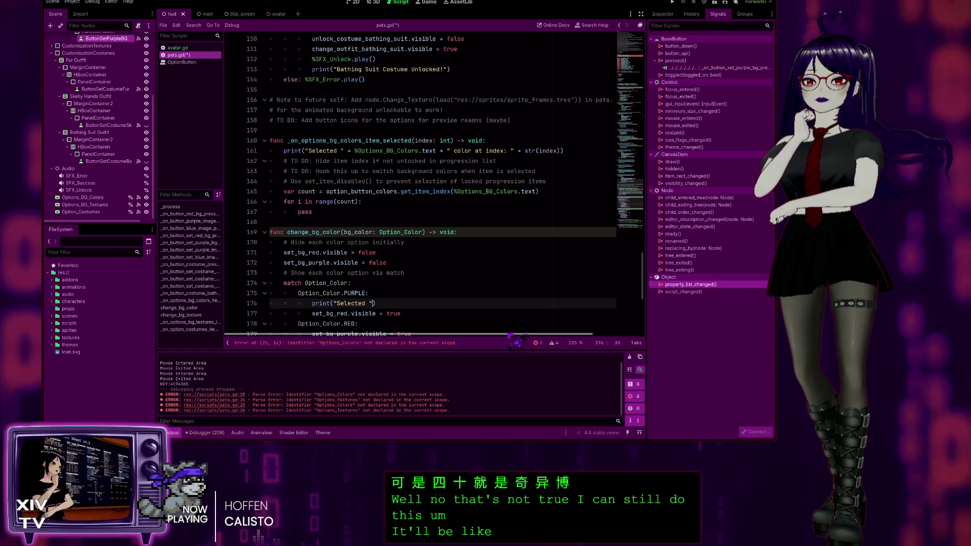
key(Left)
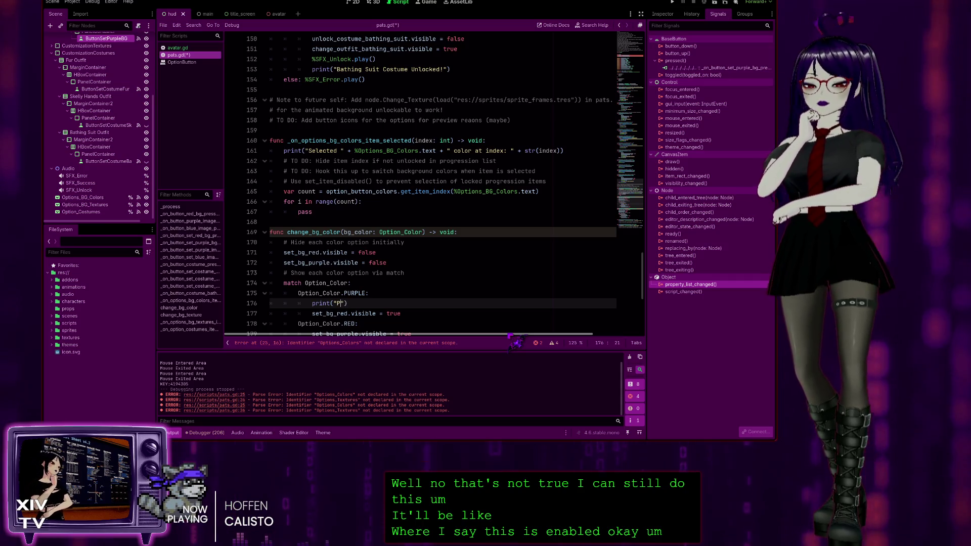
text(Purple )
text(backgroun )
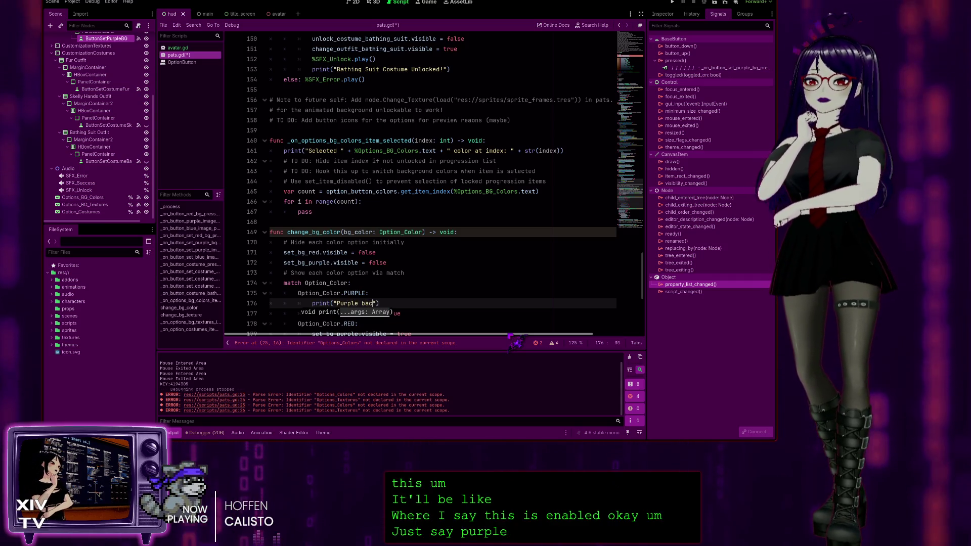
text( enabled.)
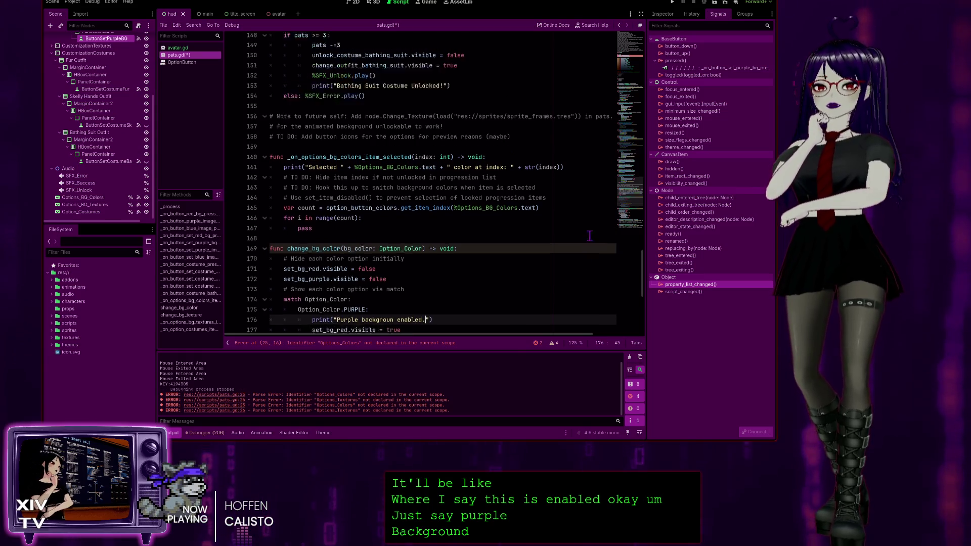
scroll(423, 206, up, 9)
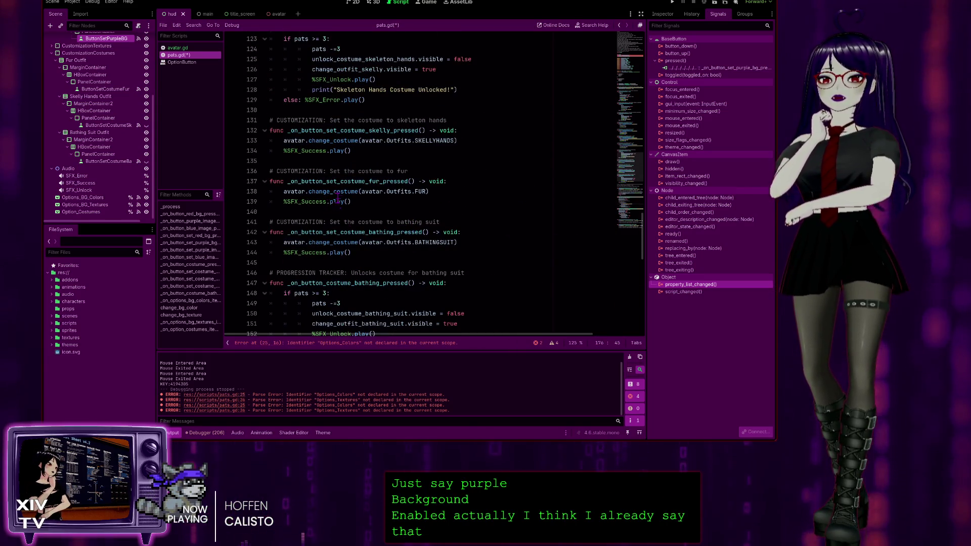
scroll(439, 256, up, 3)
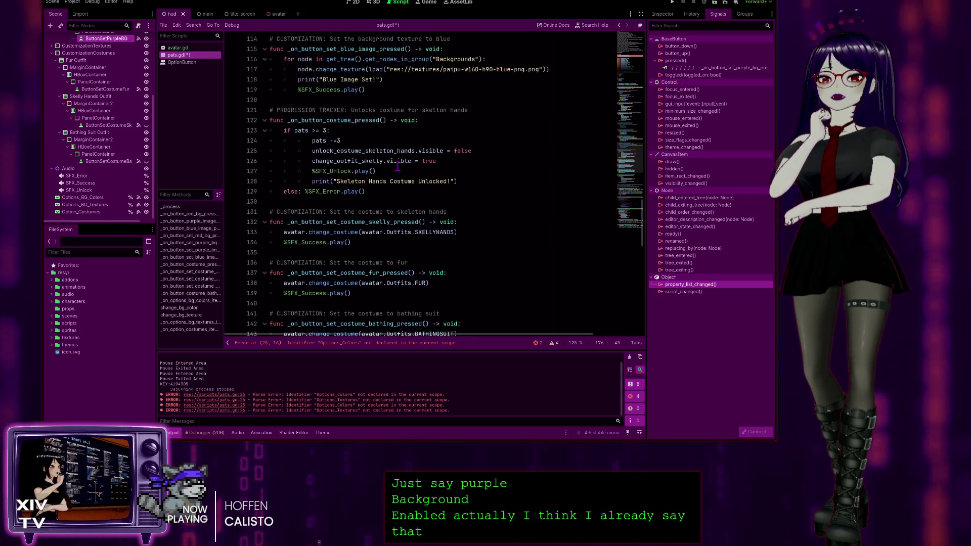
scroll(438, 256, up, 6)
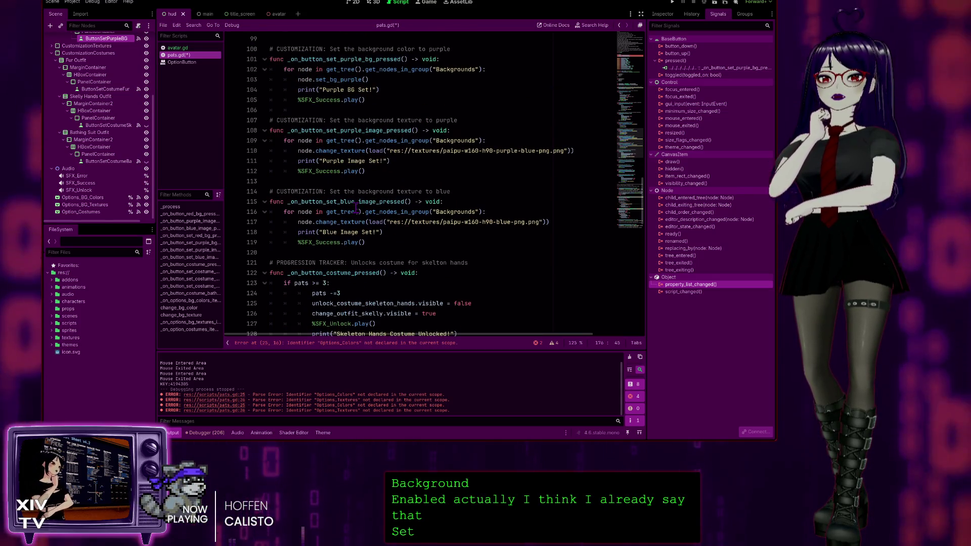
scroll(354, 198, up, 3)
scroll(354, 198, down, 4)
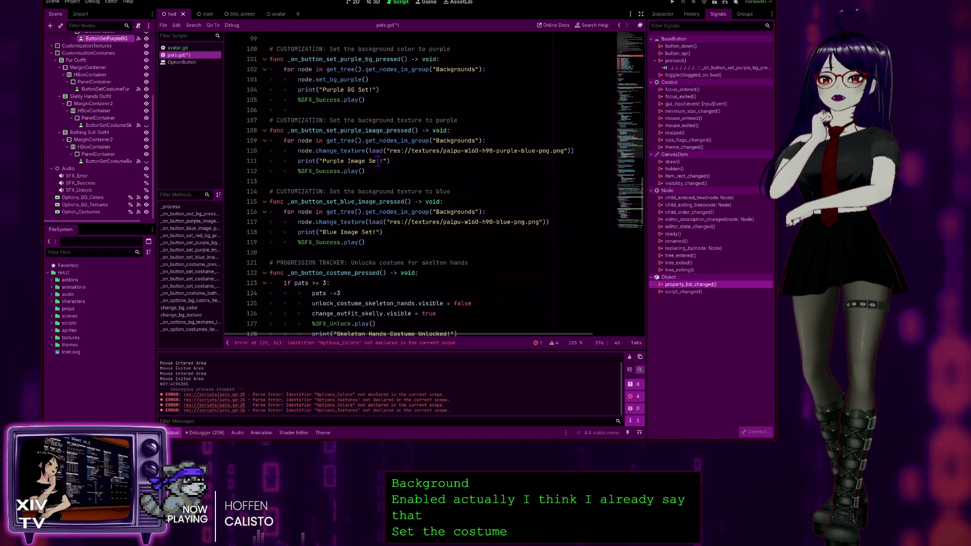
scroll(367, 140, up, 3)
scroll(350, 186, up, 2)
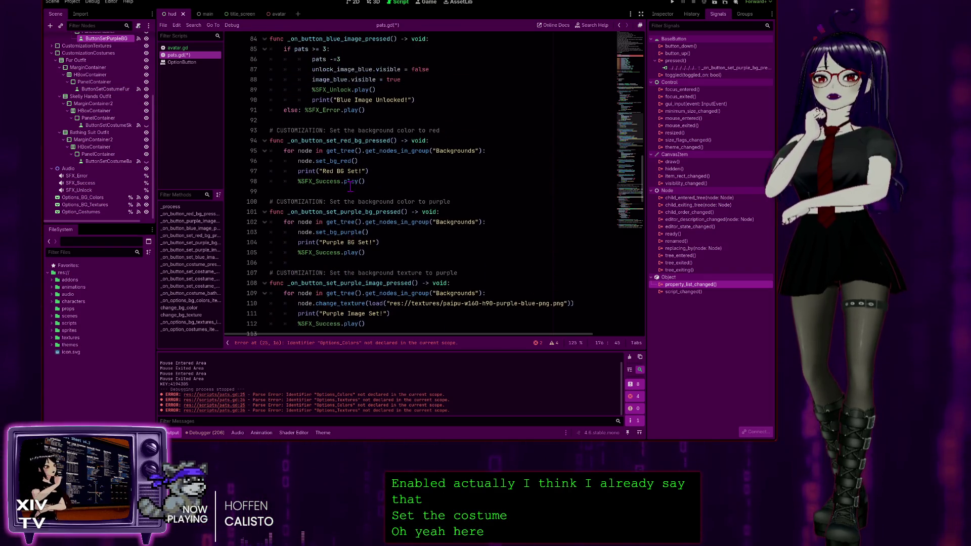
scroll(373, 101, up, 1)
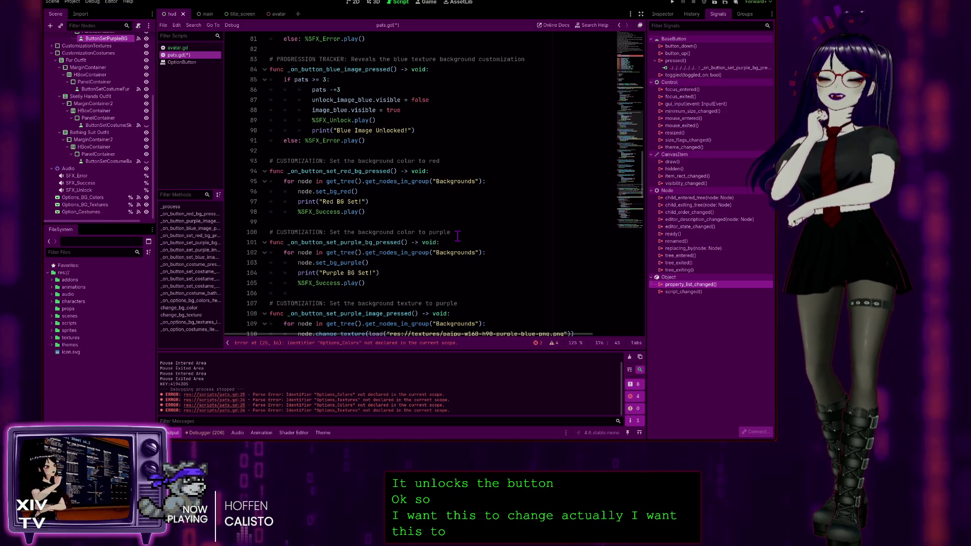
scroll(435, 202, down, 5)
scroll(414, 161, up, 2)
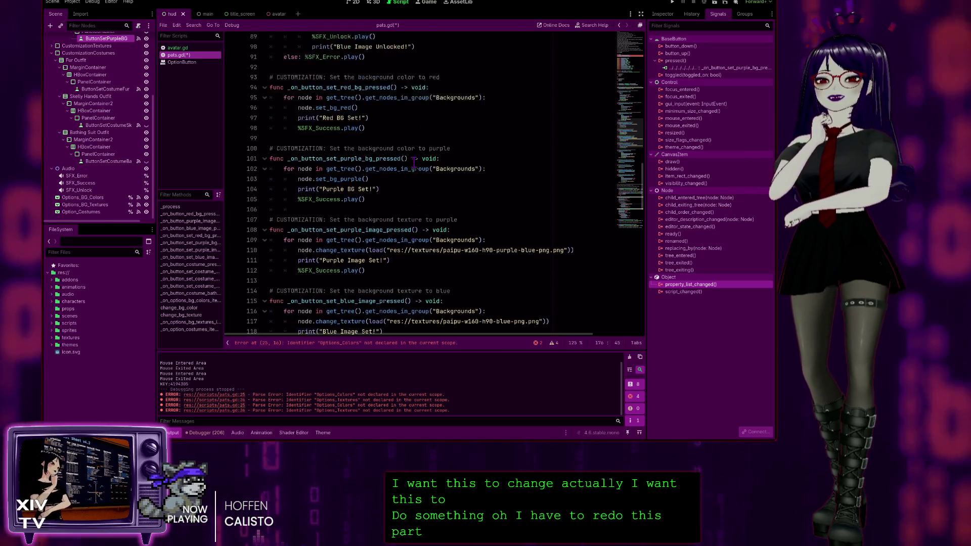
scroll(414, 160, up, 1)
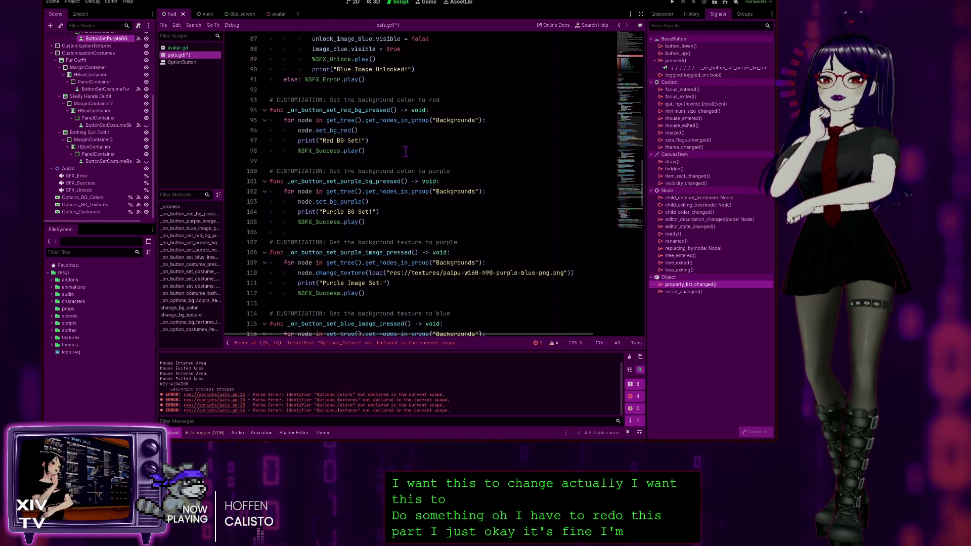
scroll(405, 150, down, 20)
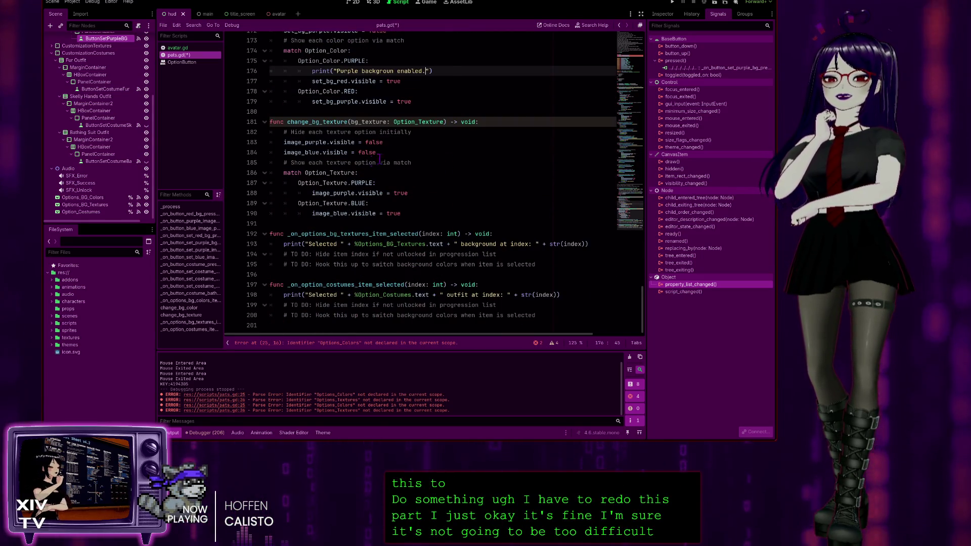
Correct the misspelled 'background' in the purple case's print message on line 176
scroll(453, 73, up, 2)
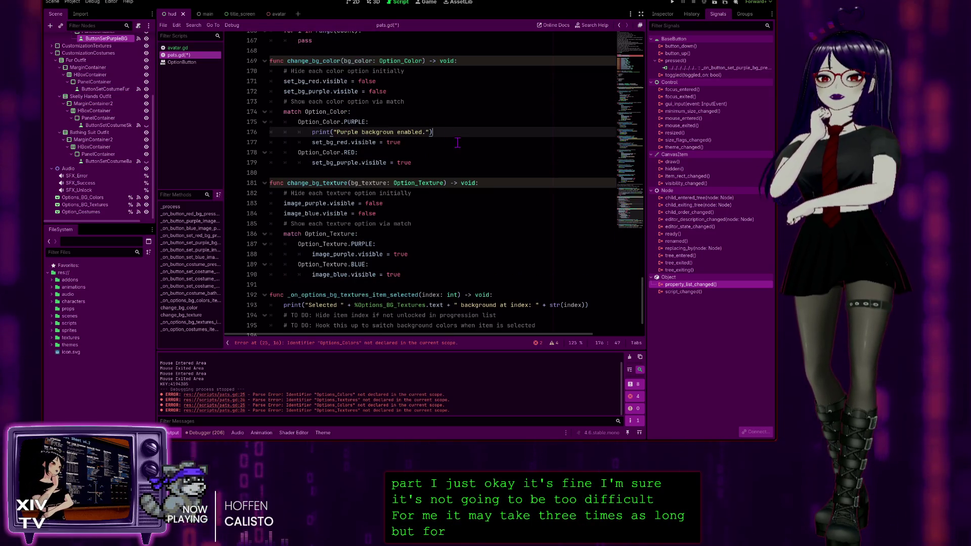
click(392, 125)
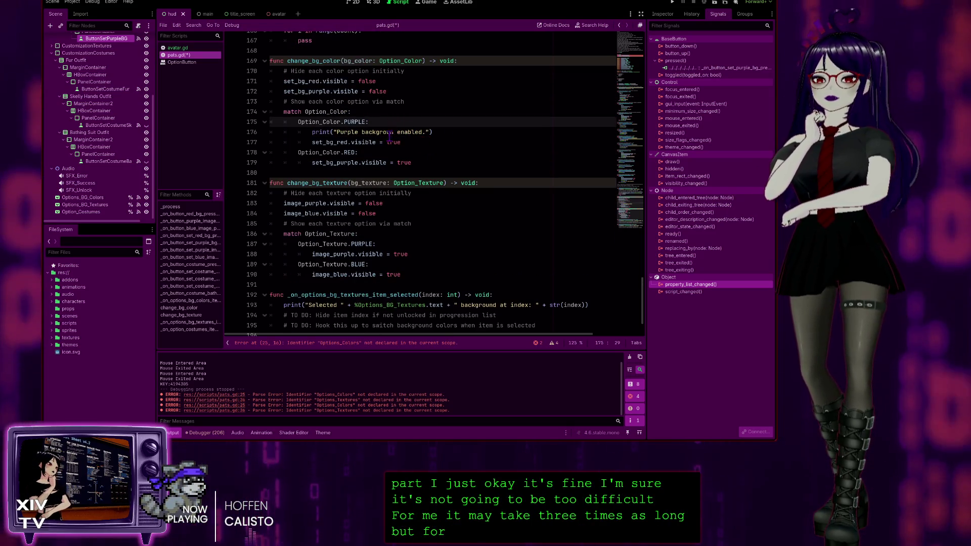
click(392, 130)
text(d)
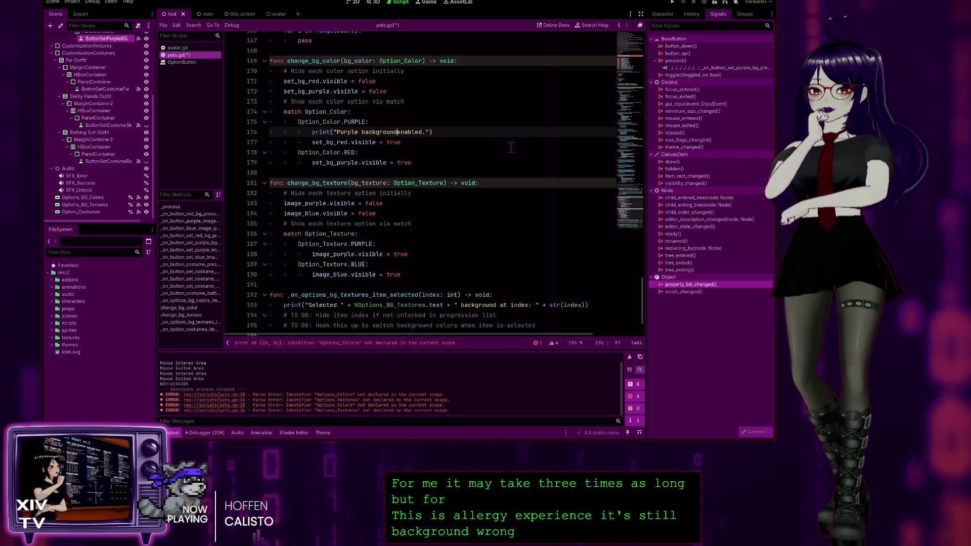
click(503, 125)
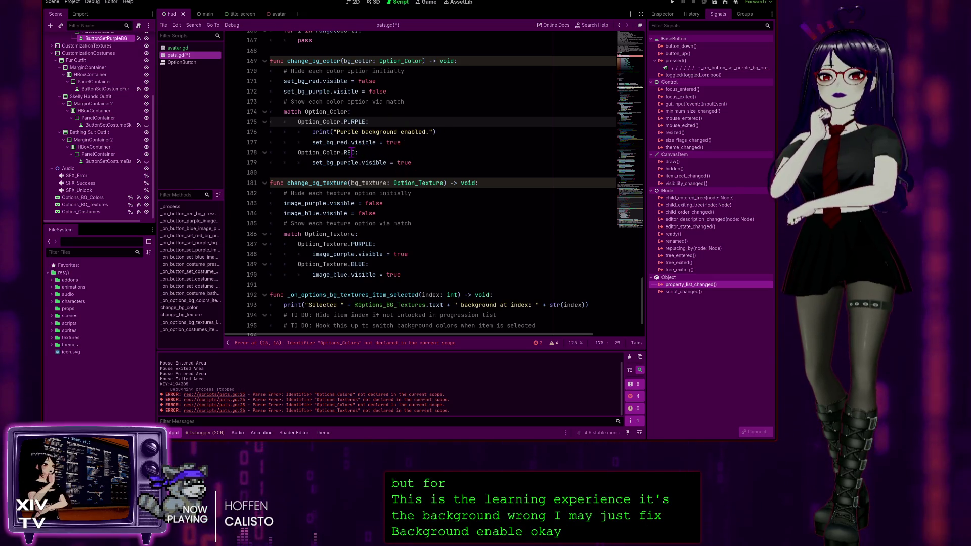
Add print("Red background color enabled.") under Option_Color.RED and insert 'color' into the purple message
key(Down)
key(Down)
key(Down)
key(Return)
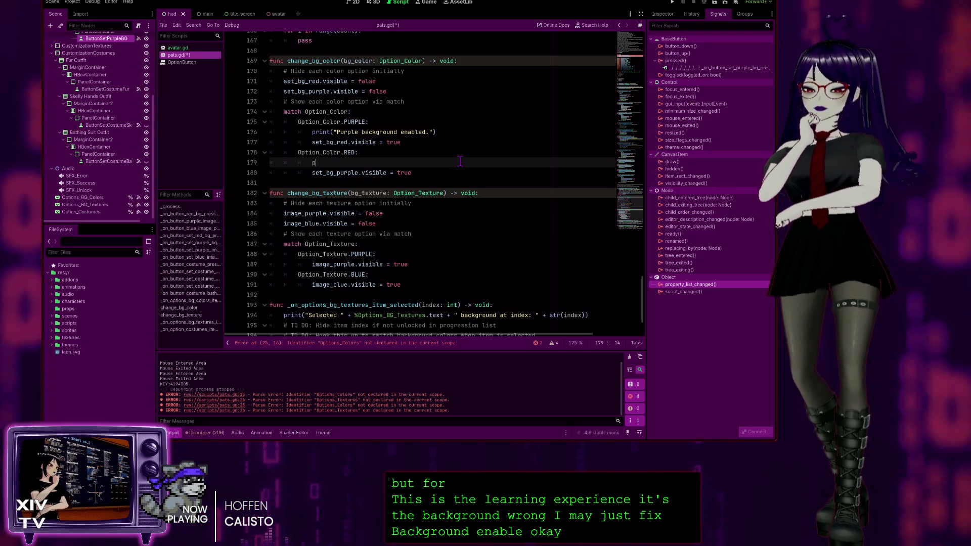
text(print)
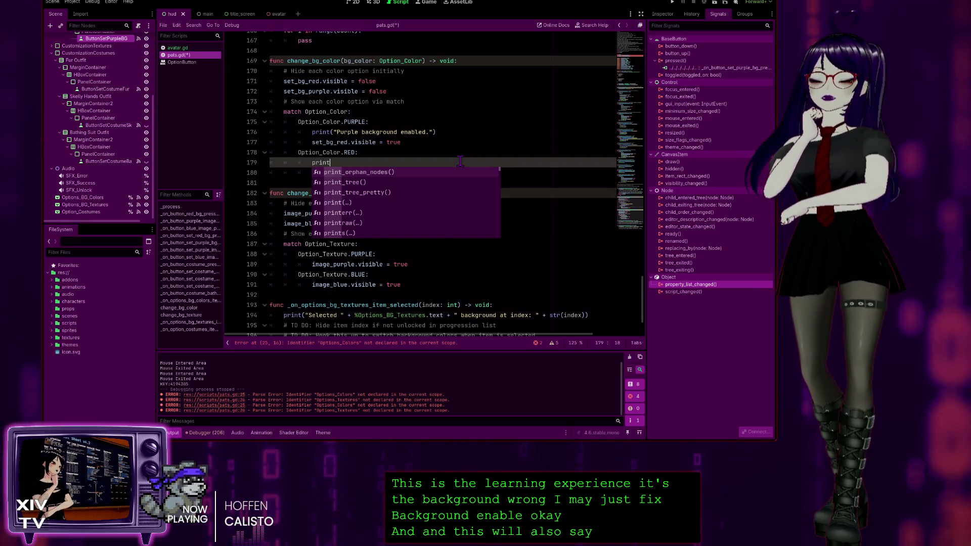
text(("Red ba)
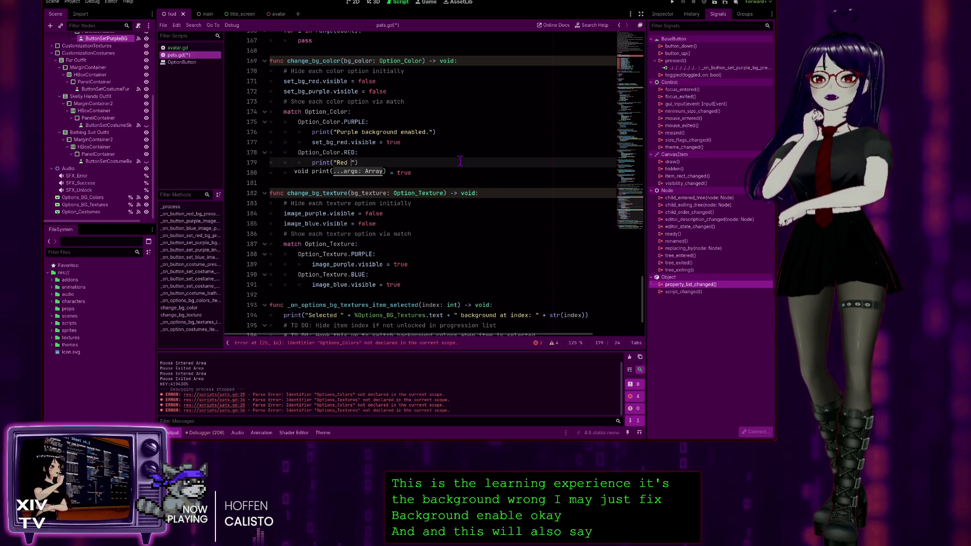
text(ckgrou)
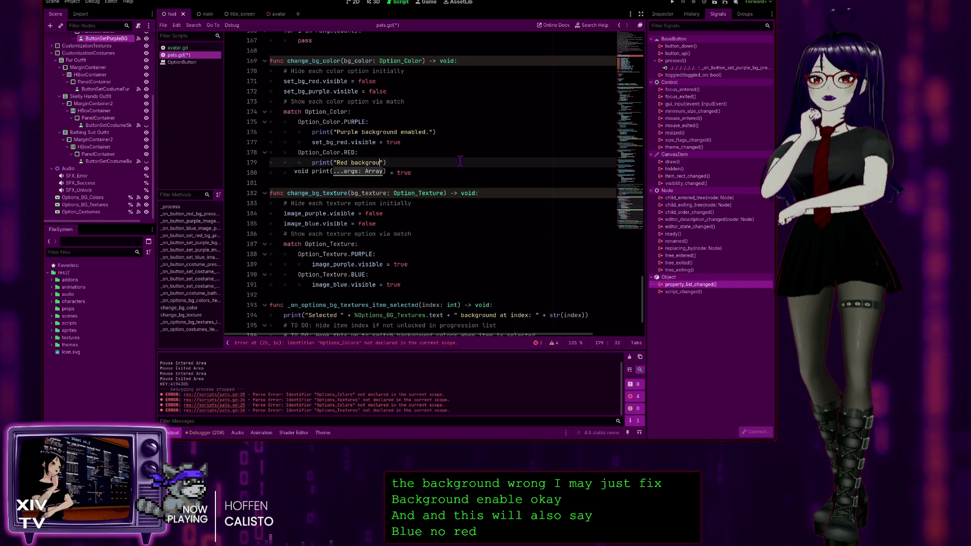
text(n)
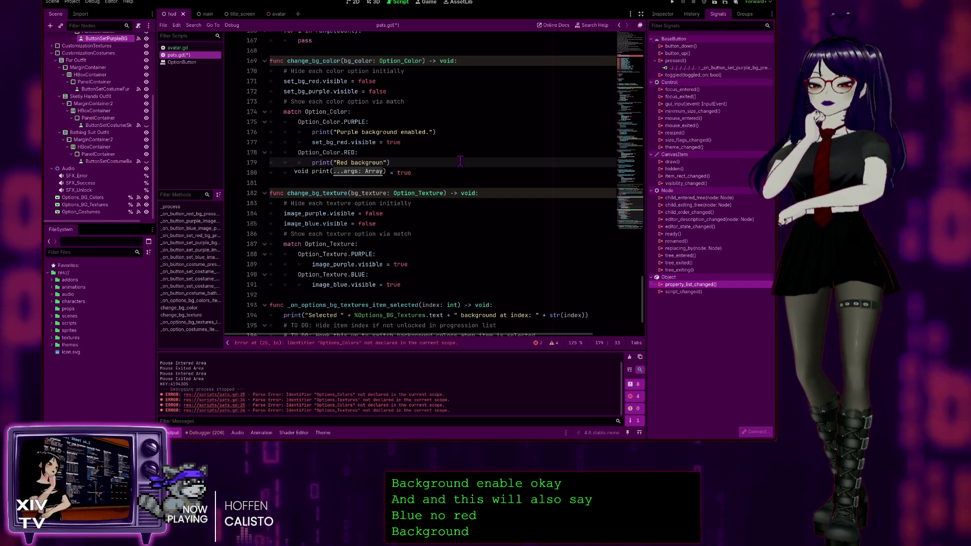
text(enabled.)
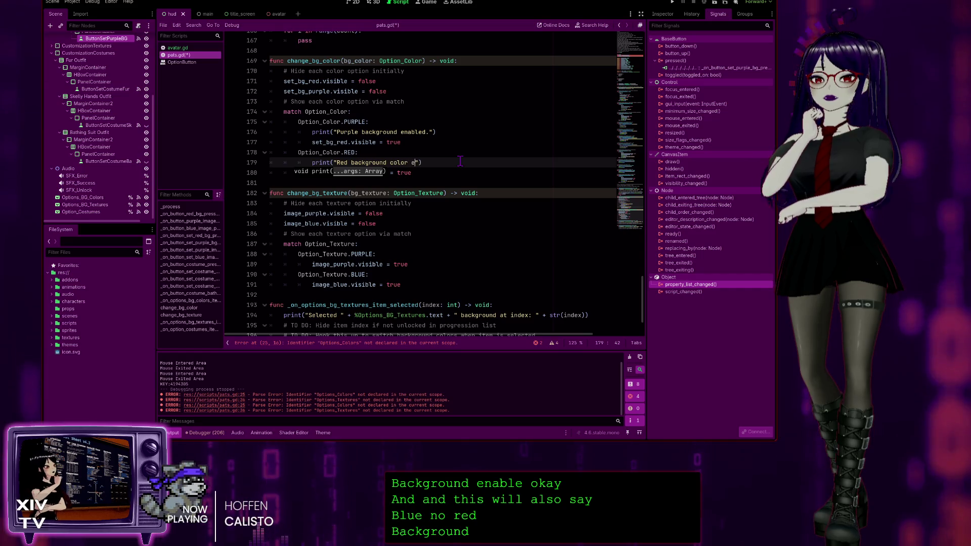
click(401, 132)
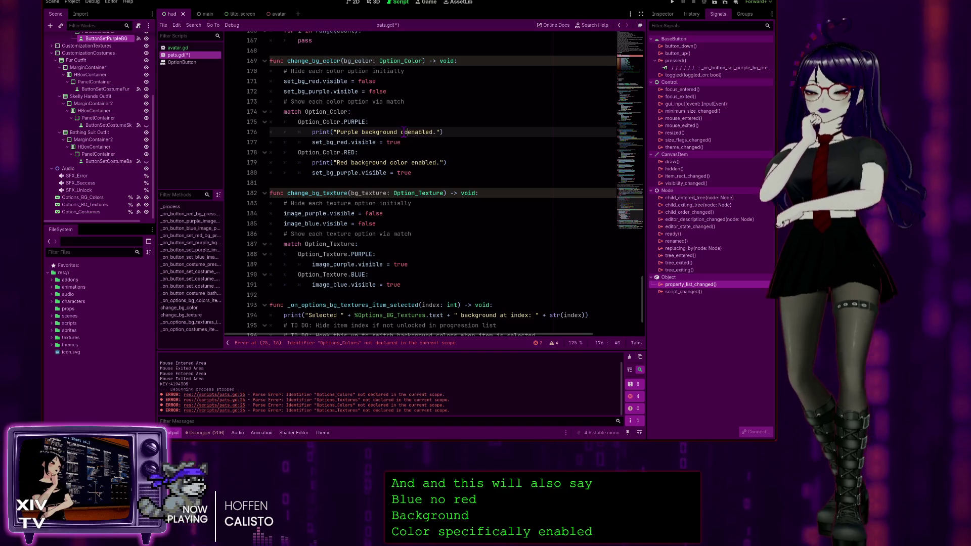
text(olor)
click(591, 193)
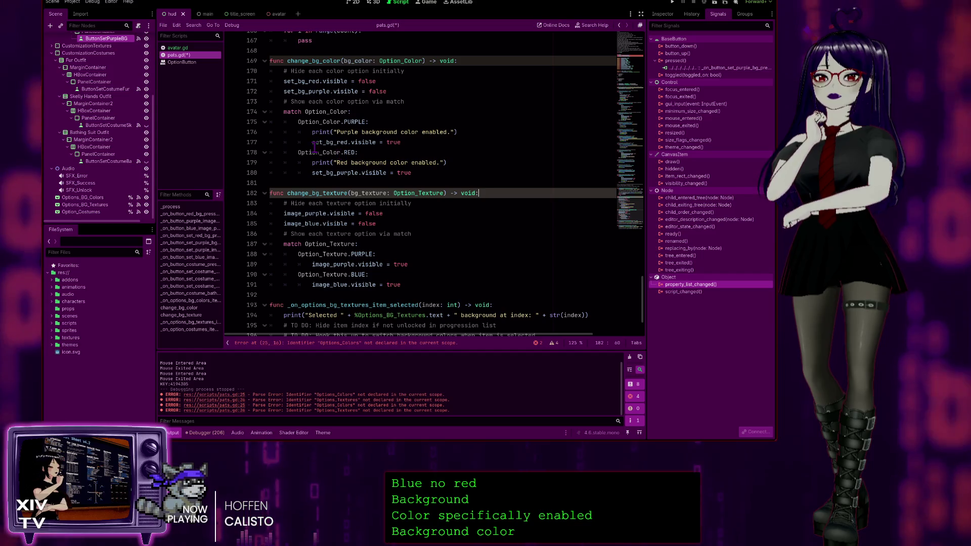
Add a print("Purple background texture enabled.") line under Option_Texture.PURPLE
click(439, 263)
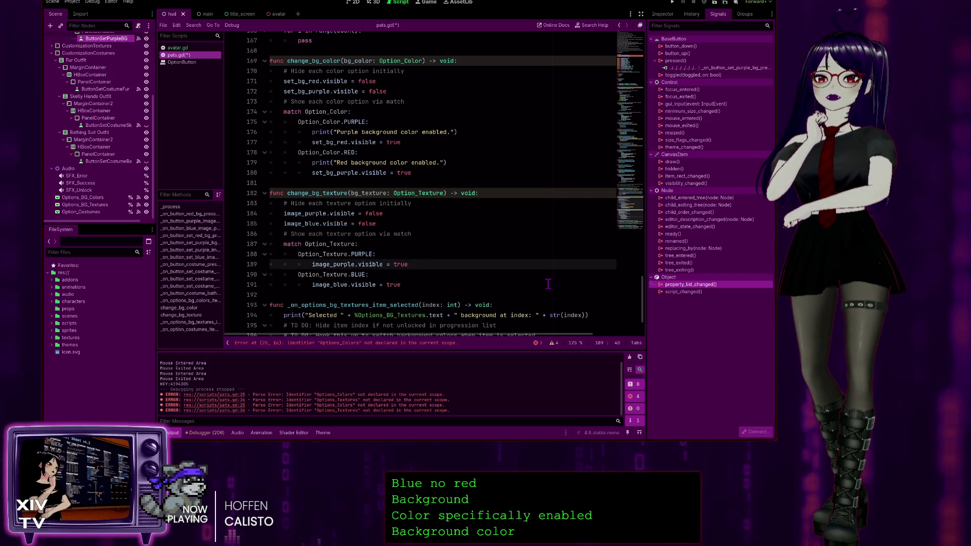
key(ctrl+shift+Return)
text(print)
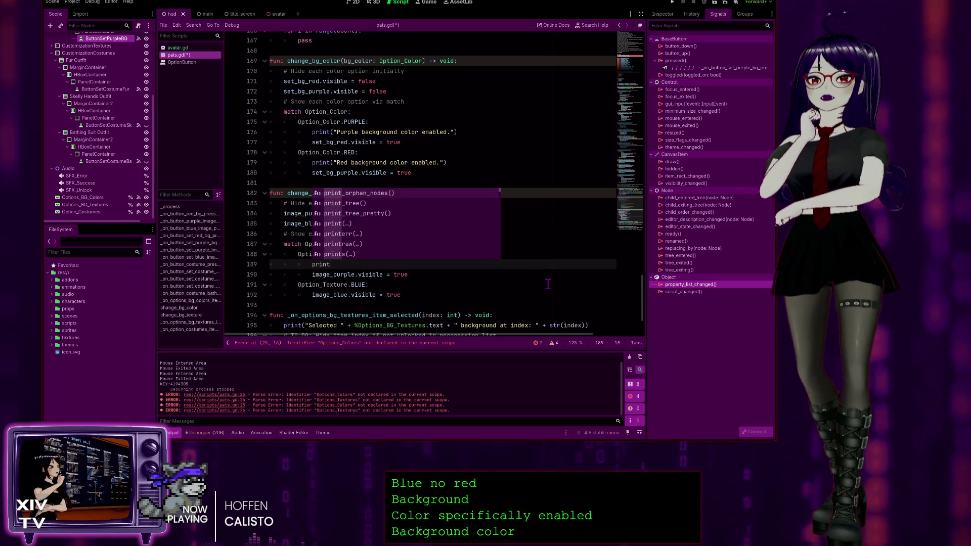
key(Return)
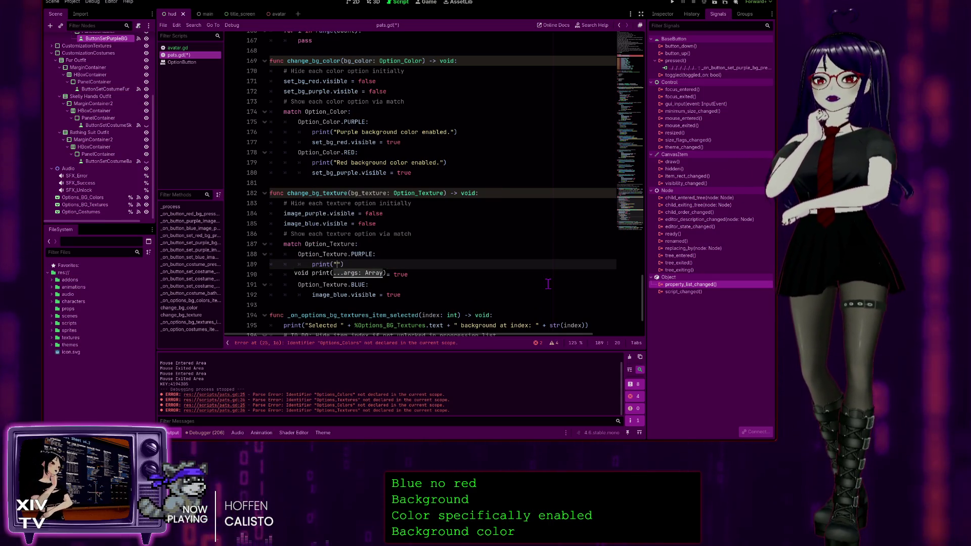
text(Pur)
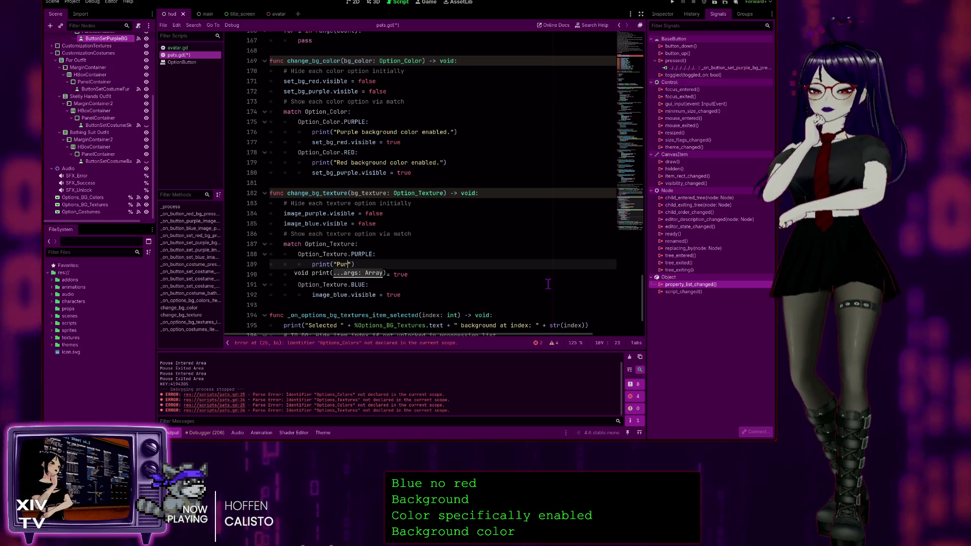
text(ple background texture enabled.)
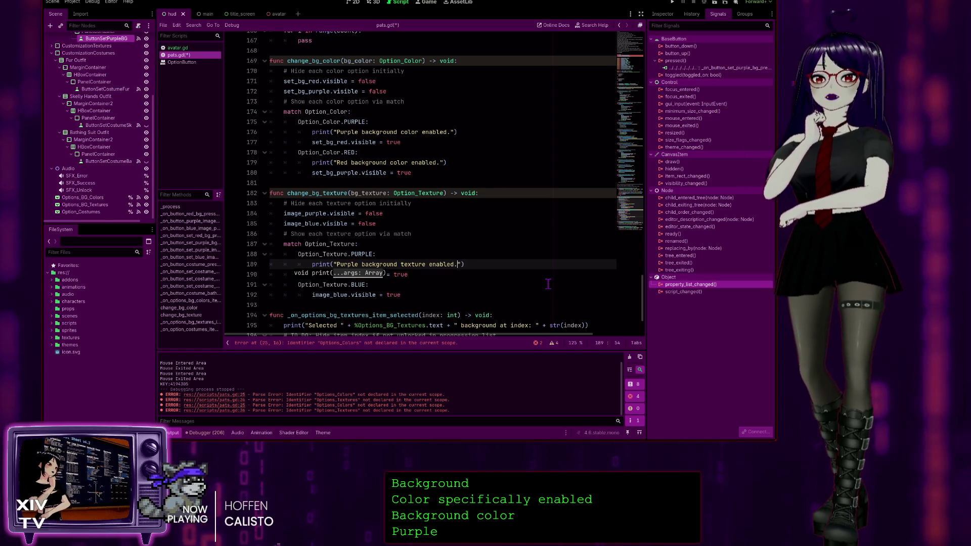
Add print("Blue background texture enabled.") under Option_Texture.BLUE and save pats.gd
click(476, 290)
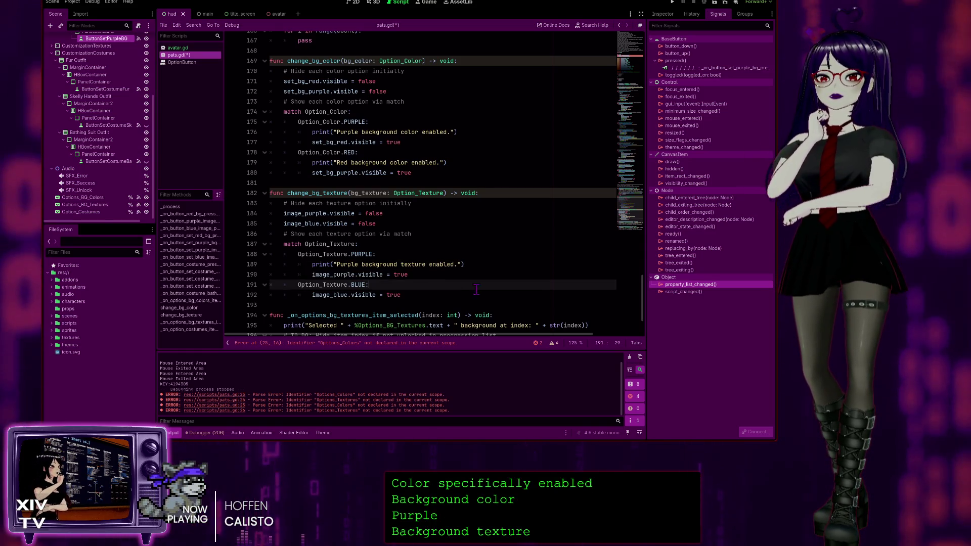
key(Return)
text(p)
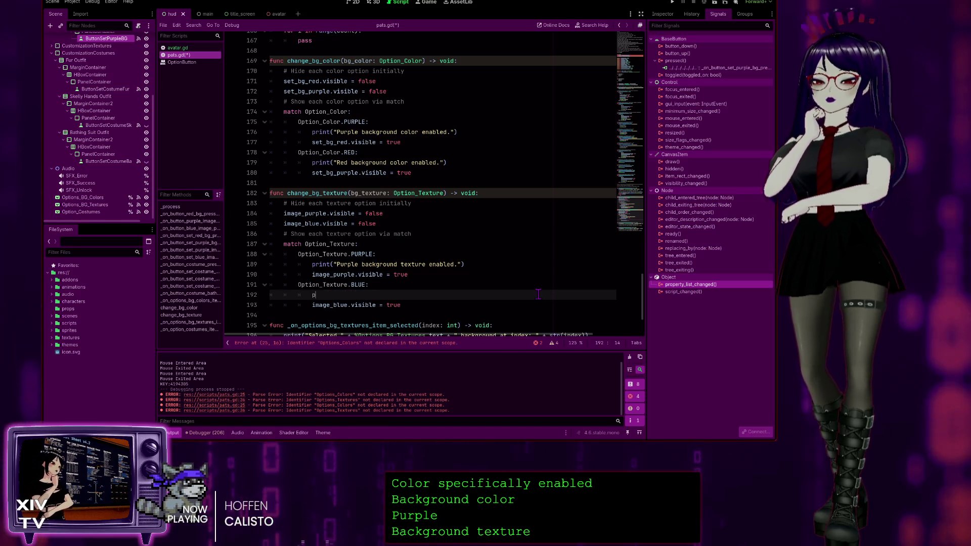
text(rint("Blue)
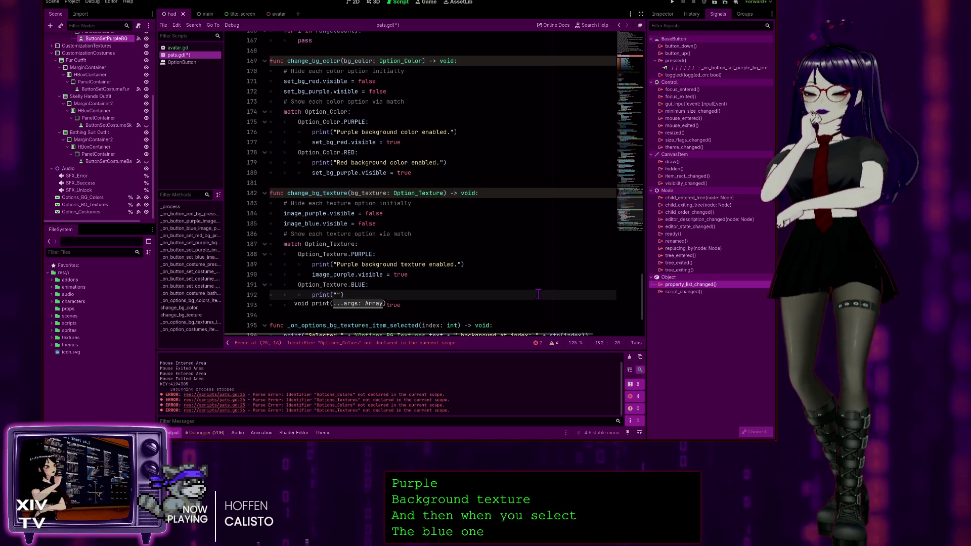
text( background rte)
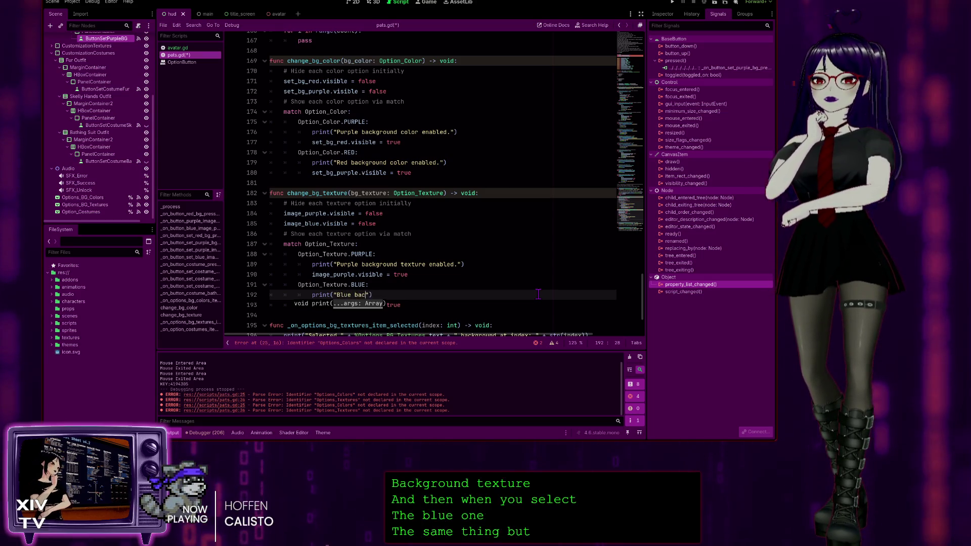
key(BackSpace)
key(BackSpace)
key(BackSpace)
text(texture en)
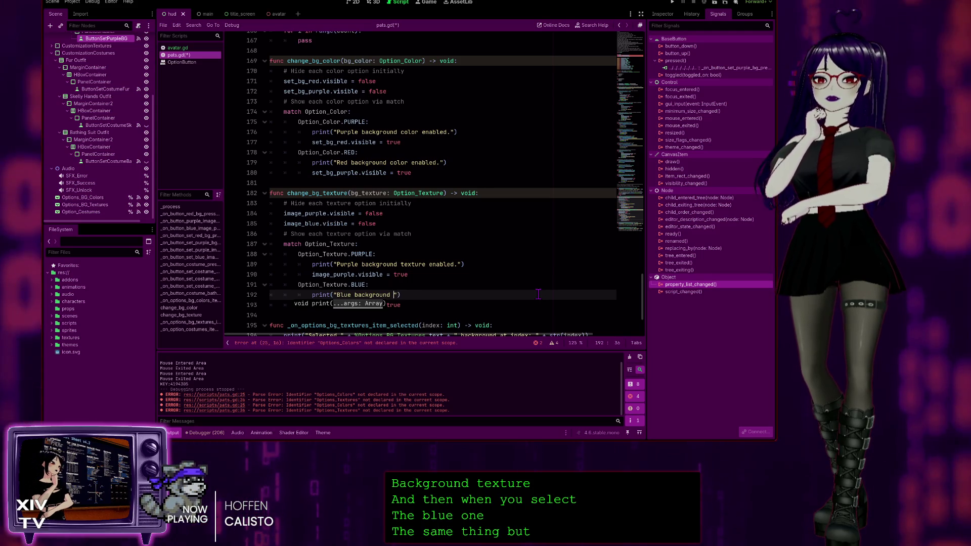
text(abled.)
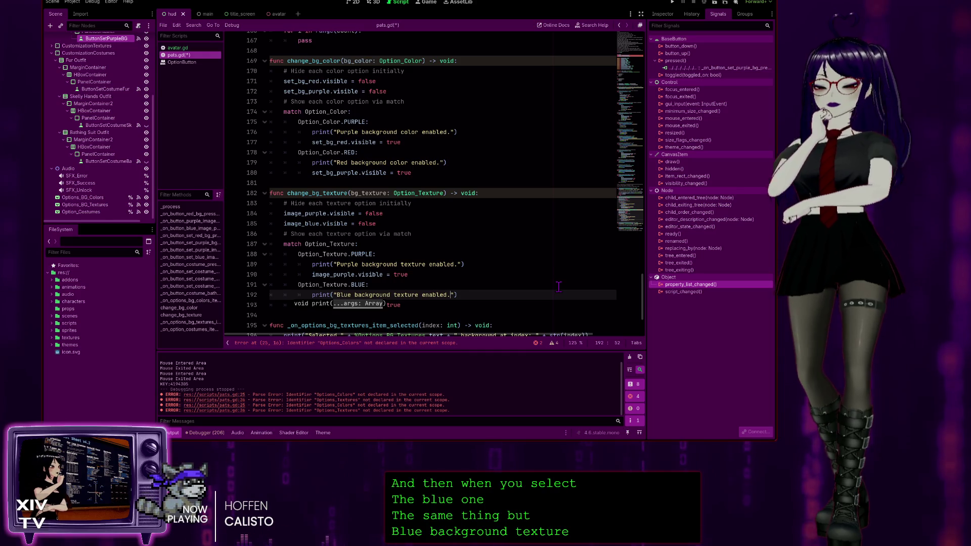
key(ctrl+s)
click(532, 265)
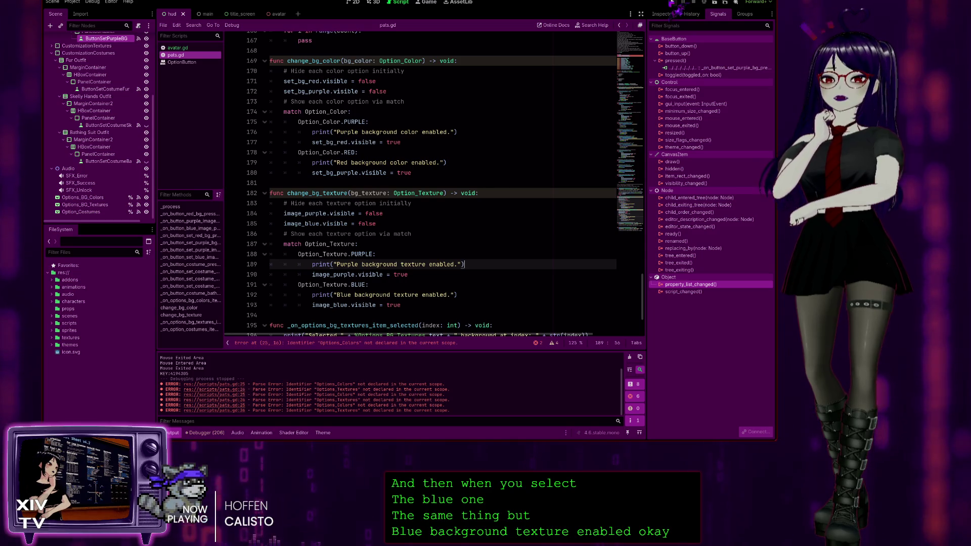
Run the project, rename Options_Colors/Options_Textures to Option_Color/Option_Texture on lines 25–26, then stop
click(672, 3)
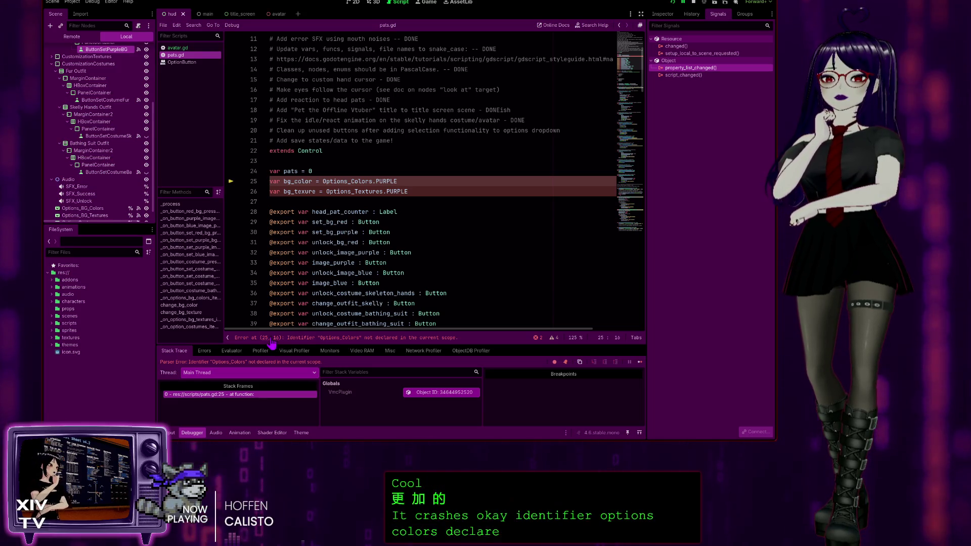
click(372, 181)
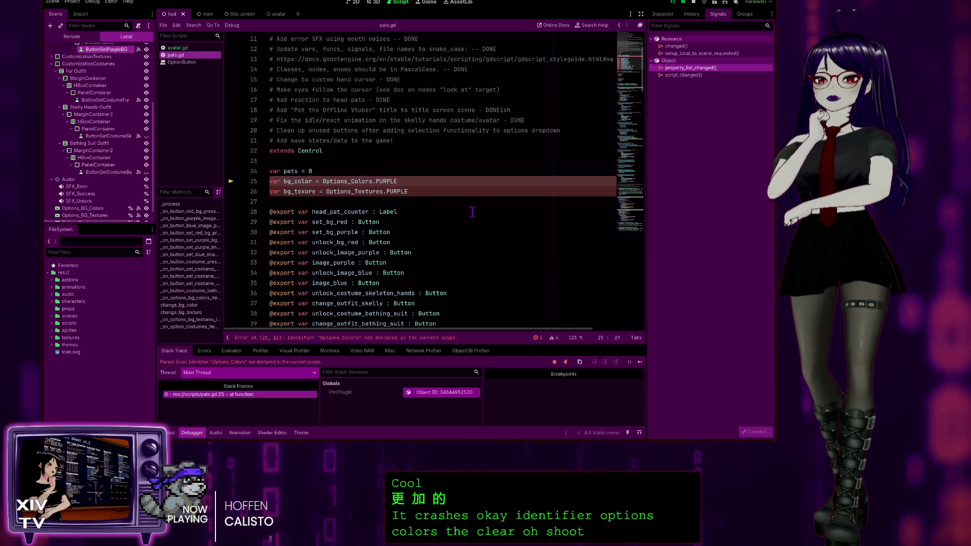
key(Left)
key(Left)
key(Left)
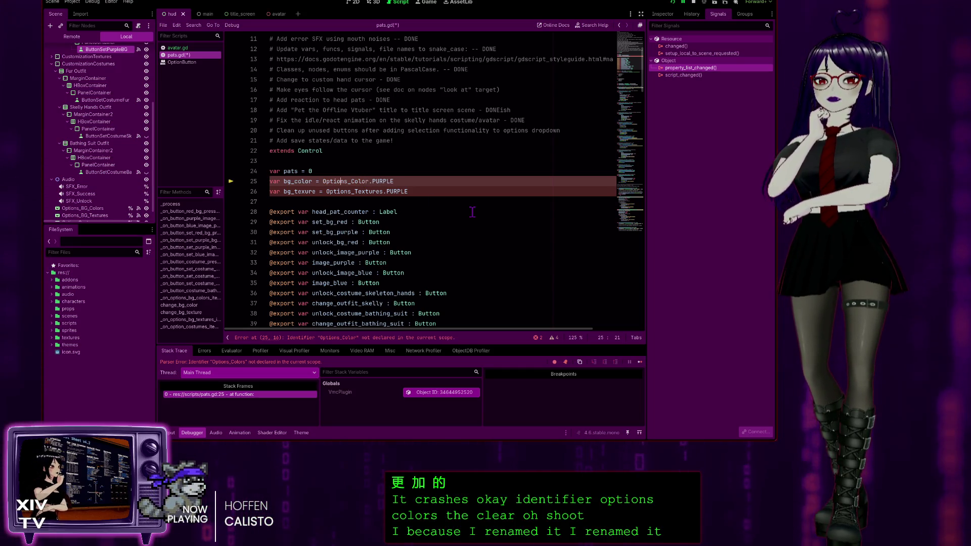
key(Down)
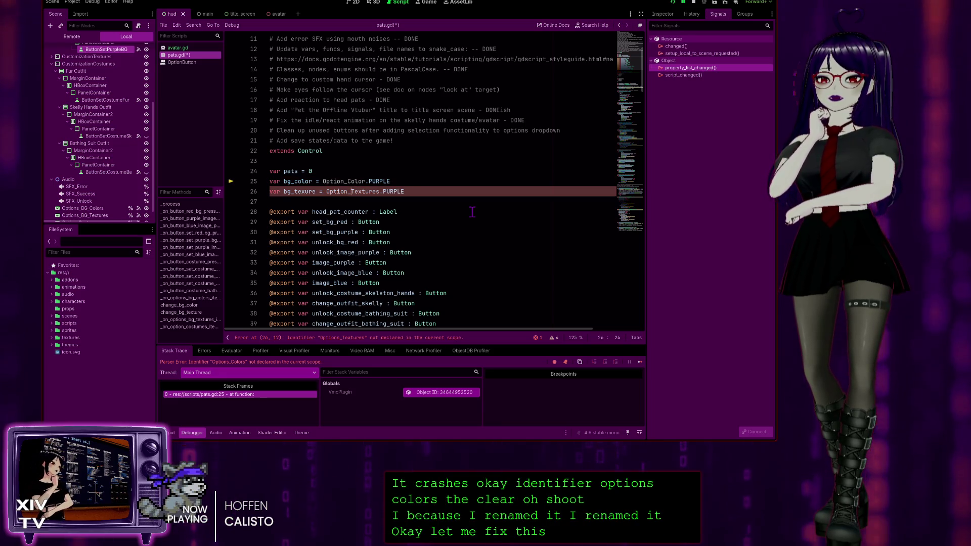
key(Delete)
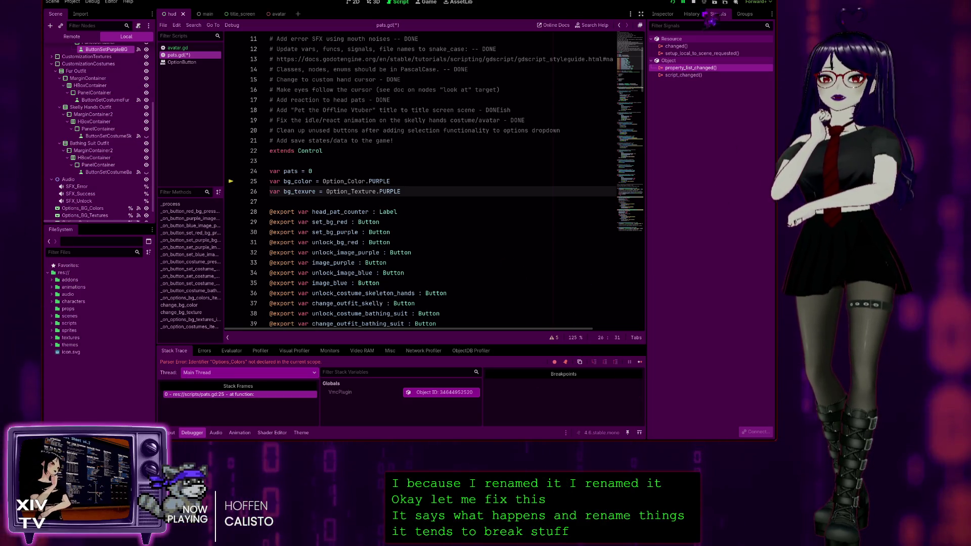
click(695, 3)
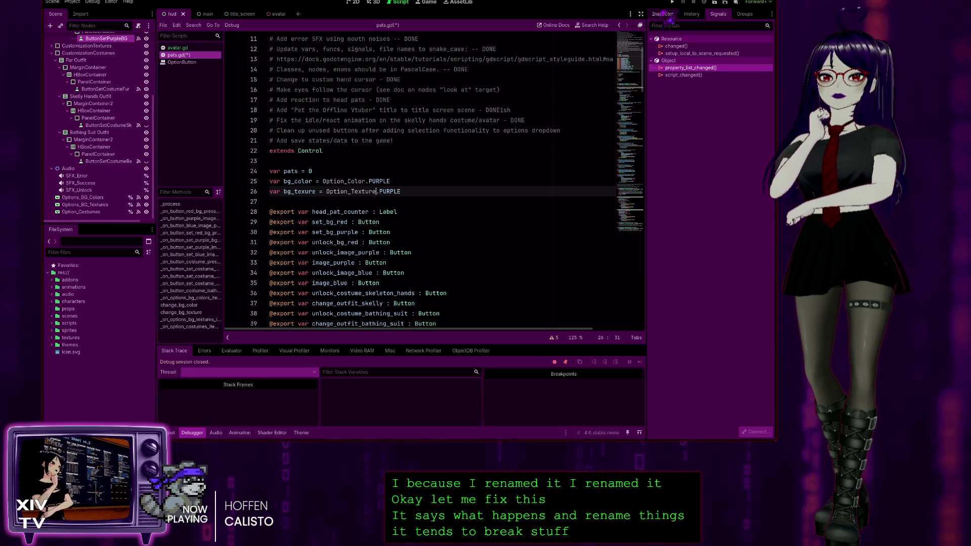
Run the game, start it, and choose Red Background in the dropdown, triggering the get_item_index error
click(673, 3)
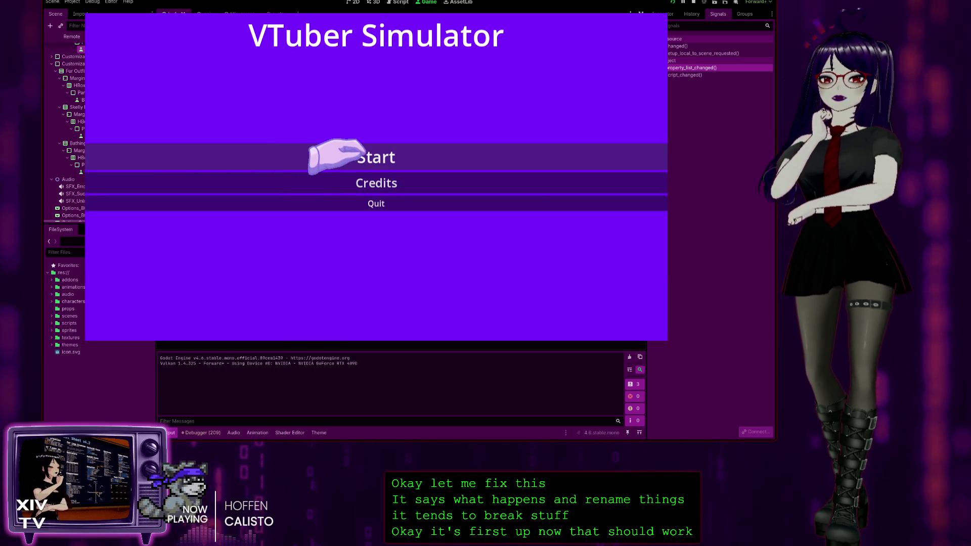
click(364, 158)
click(147, 70)
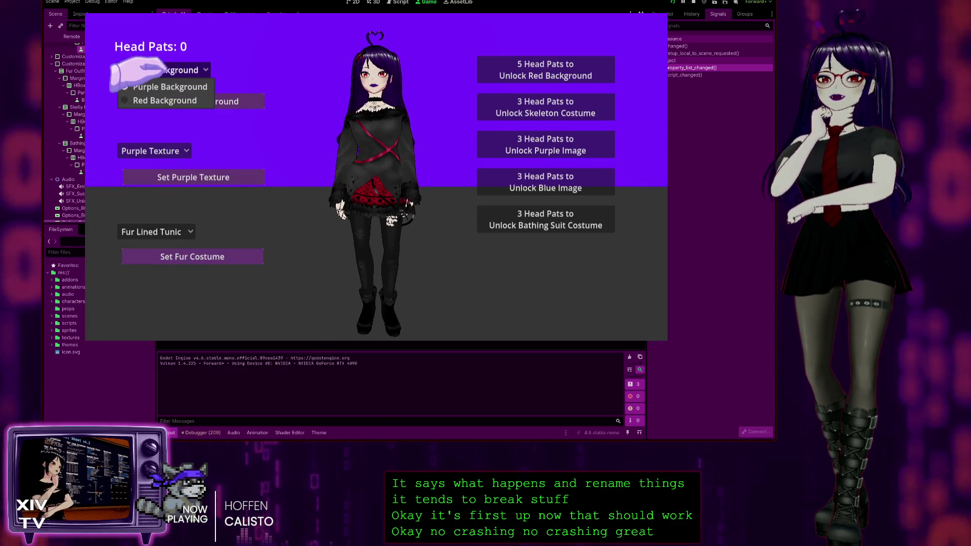
click(152, 100)
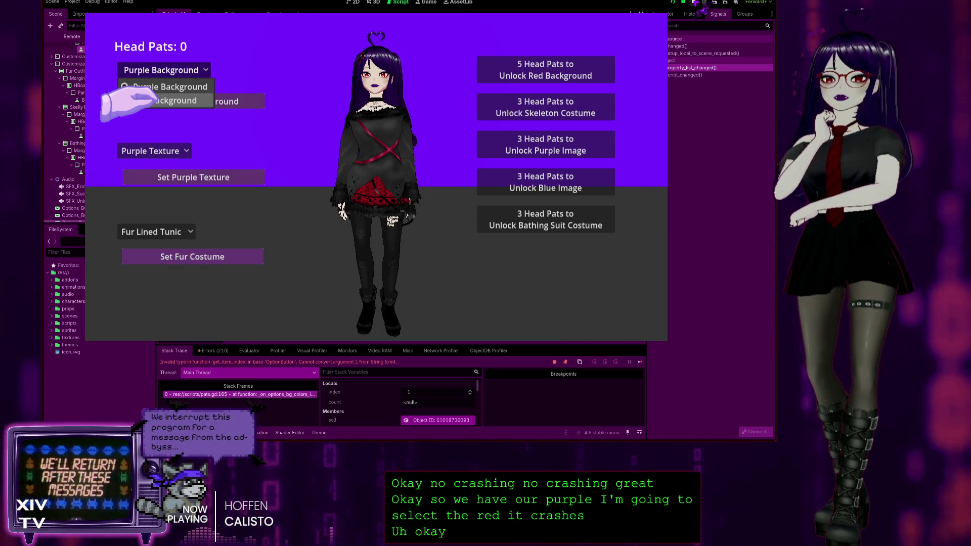
key(F8)
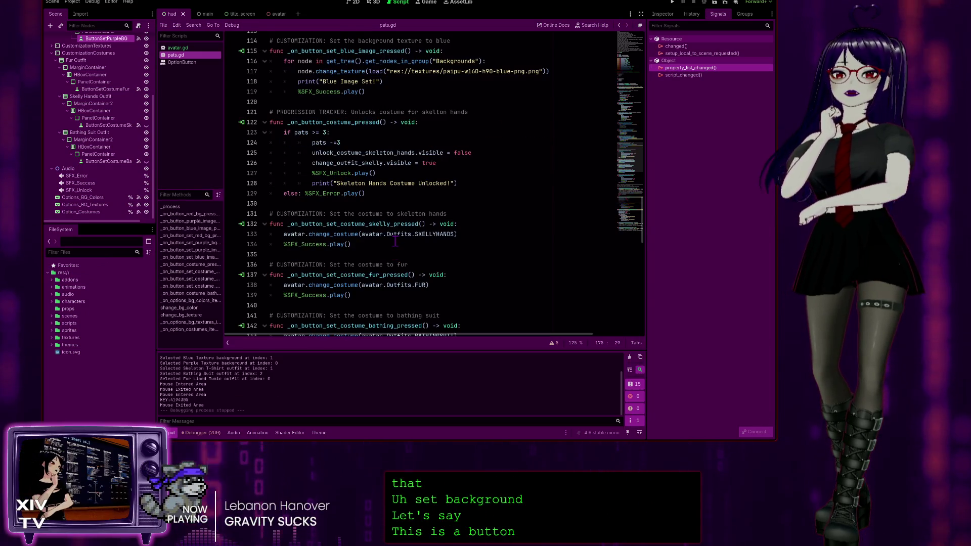
Review _on_button_red_bg_pressed and the purple/blue image unlock functions that deduct 3 pats
scroll(356, 212, up, 10)
scroll(356, 212, up, 20)
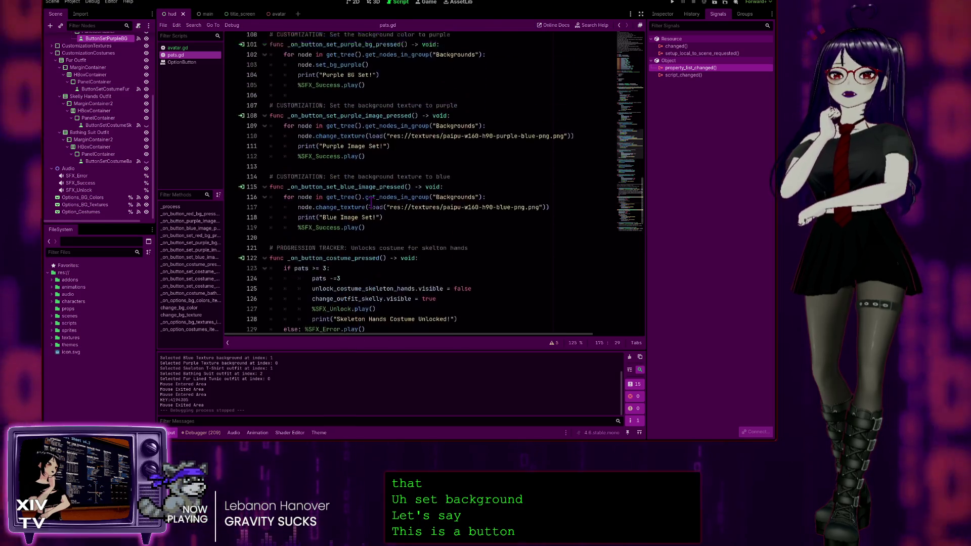
scroll(371, 191, up, 4)
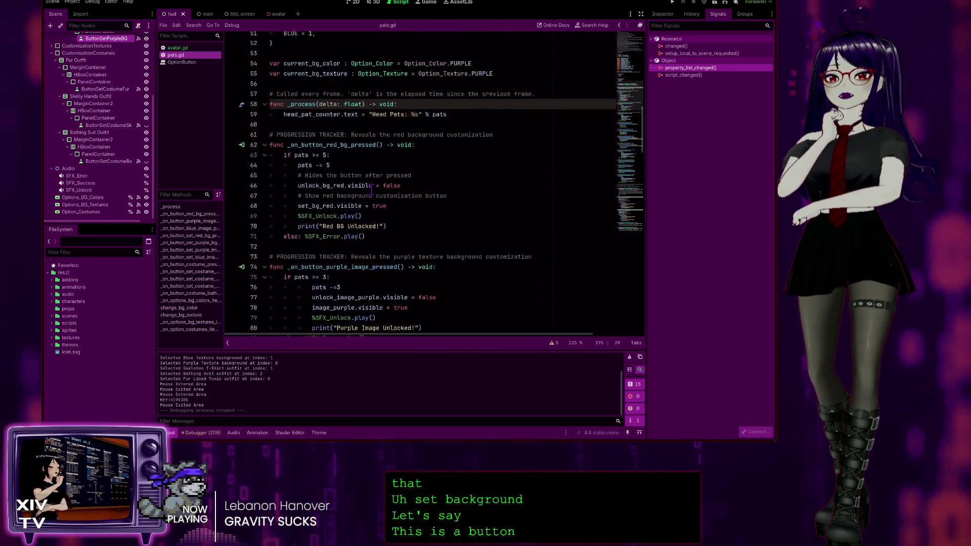
scroll(371, 190, up, 2)
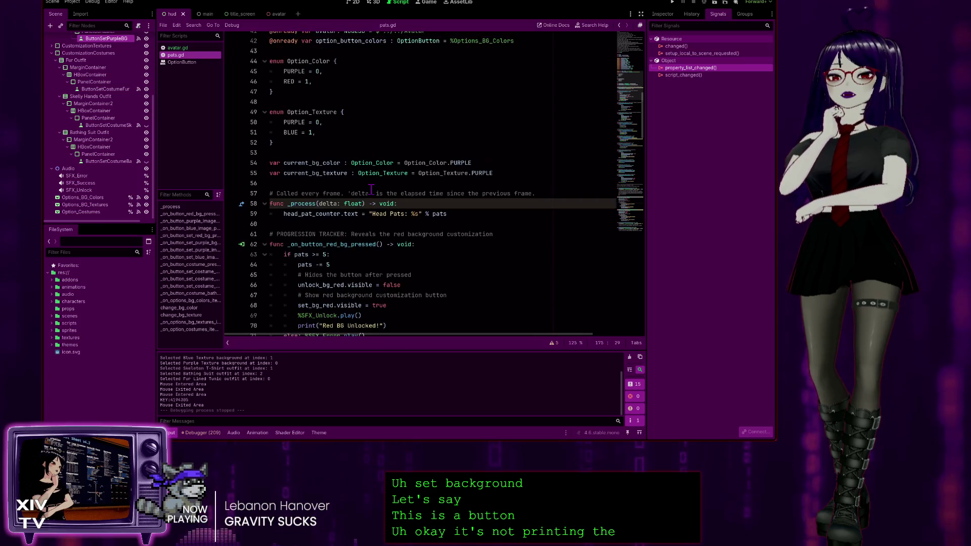
scroll(450, 167, down, 4)
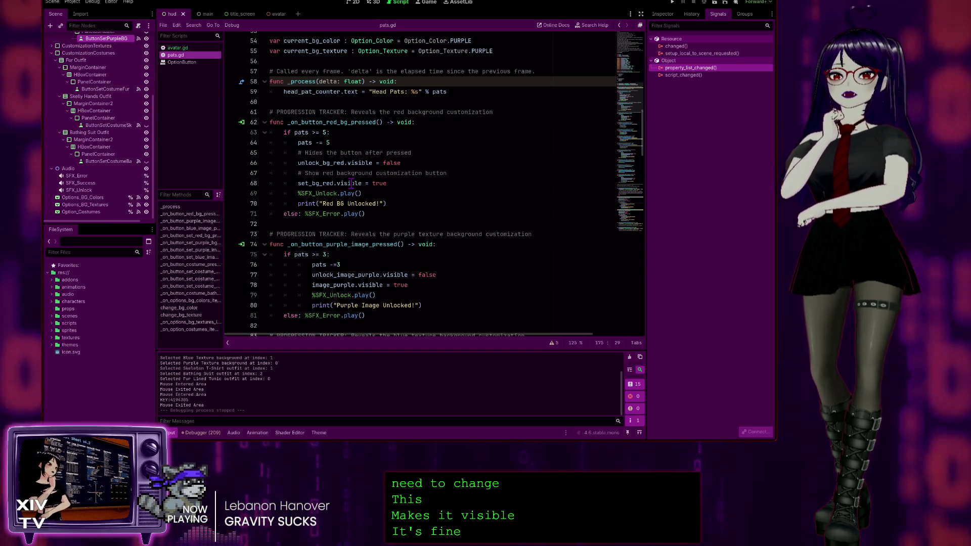
click(430, 153)
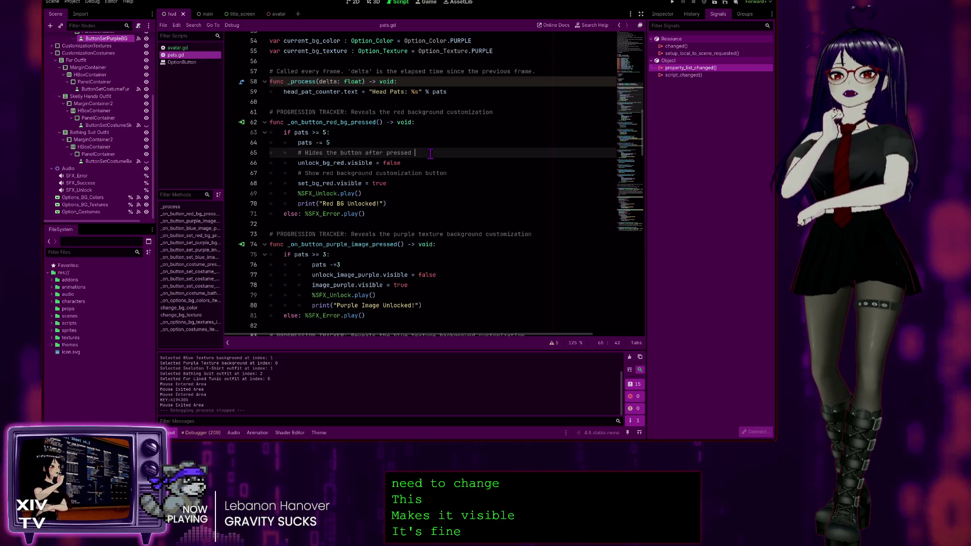
click(414, 202)
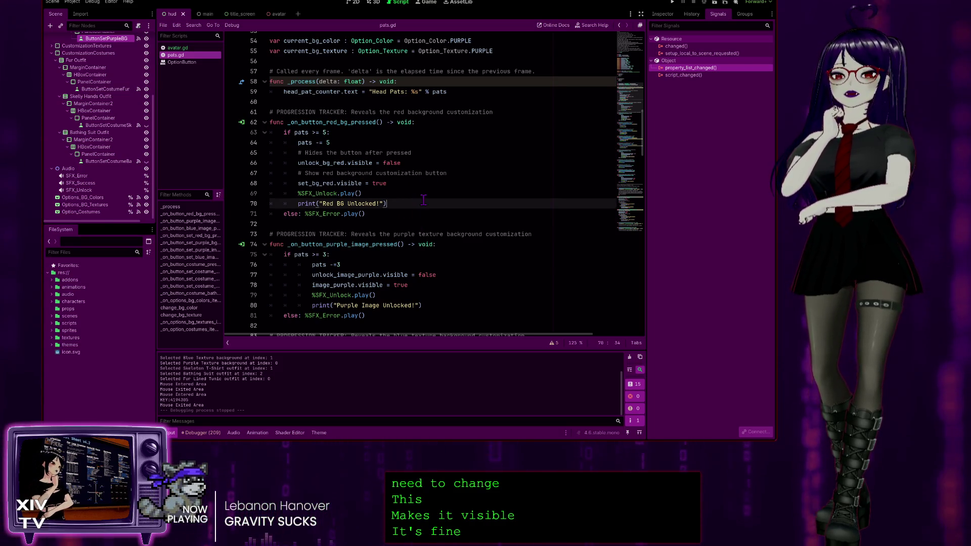
click(488, 213)
scroll(508, 239, down, 2)
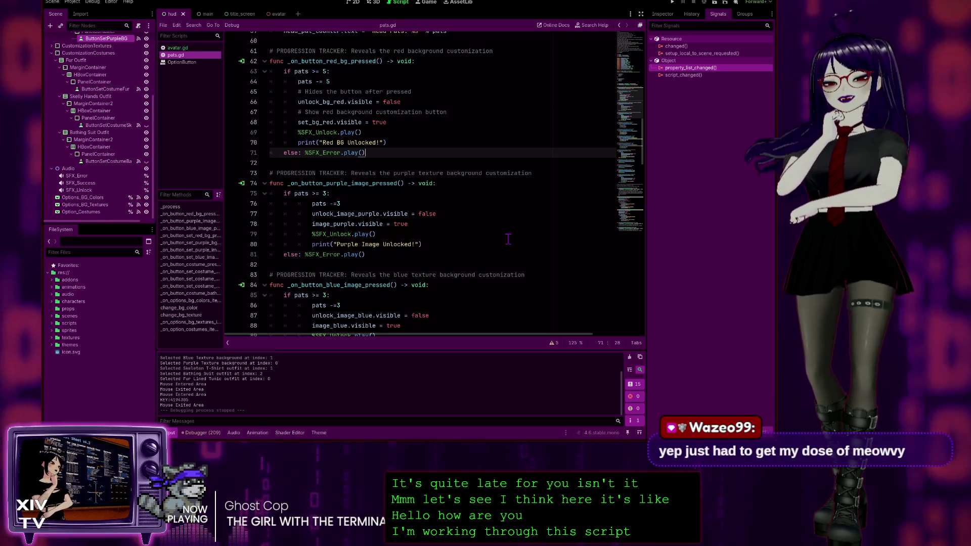
scroll(404, 244, down, 4)
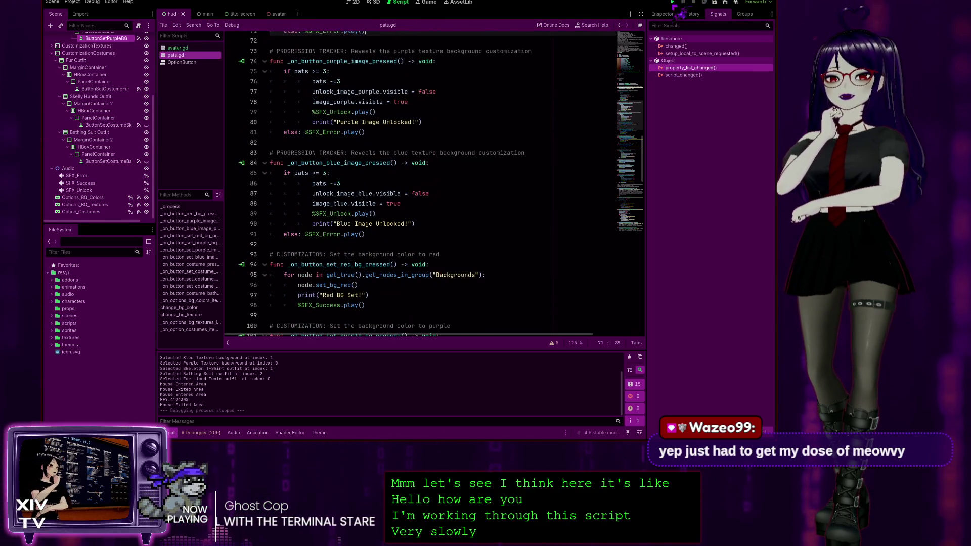
Run the game, choose Red Background in the dropdown, and press Set Purple Background
click(672, 2)
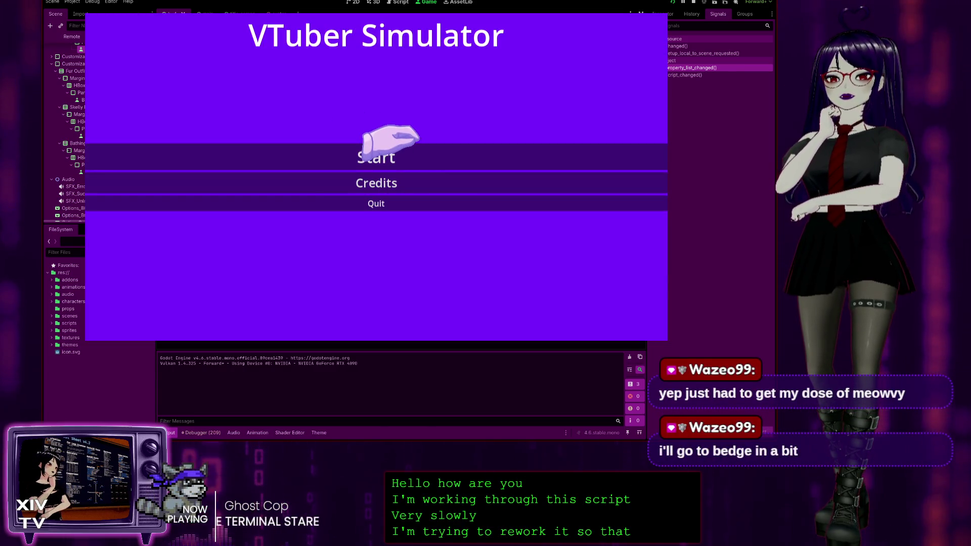
click(364, 157)
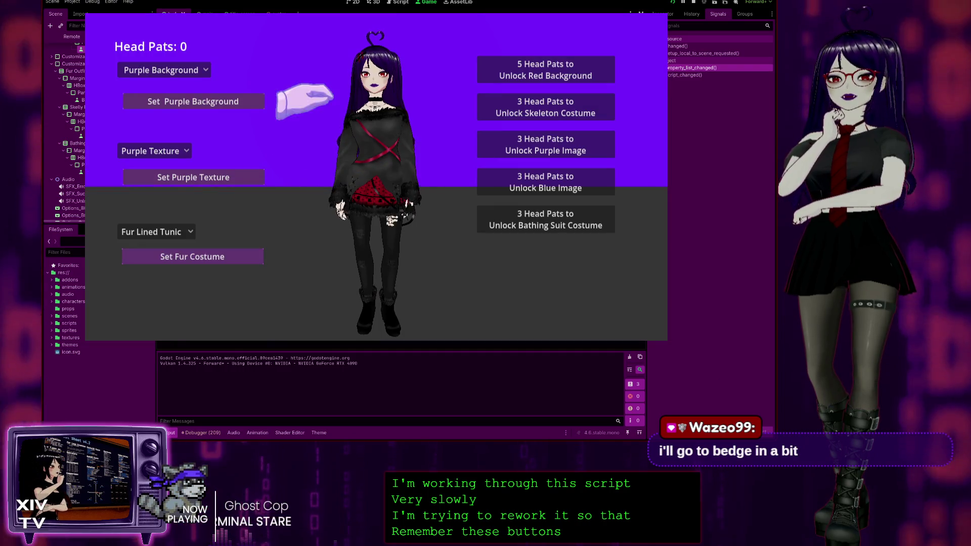
click(147, 70)
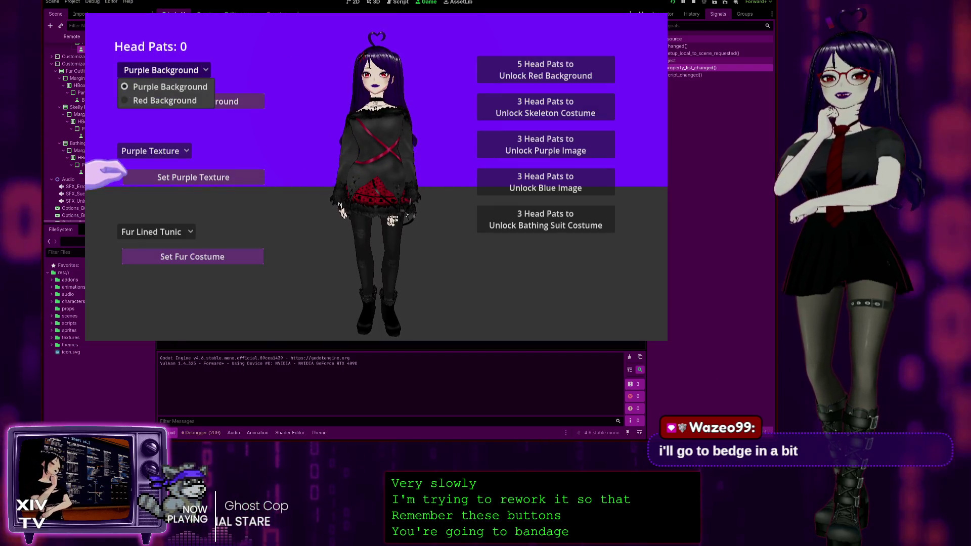
click(124, 103)
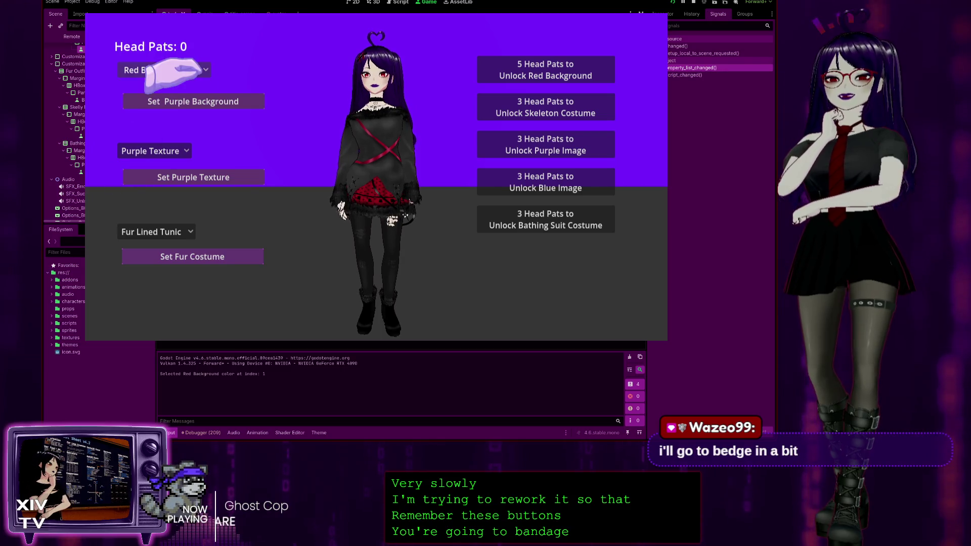
click(306, 43)
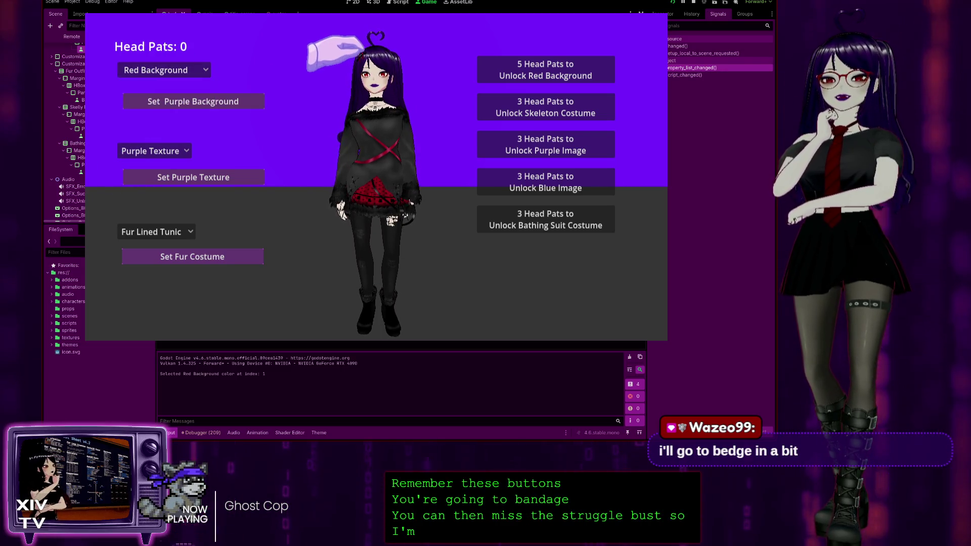
click(172, 103)
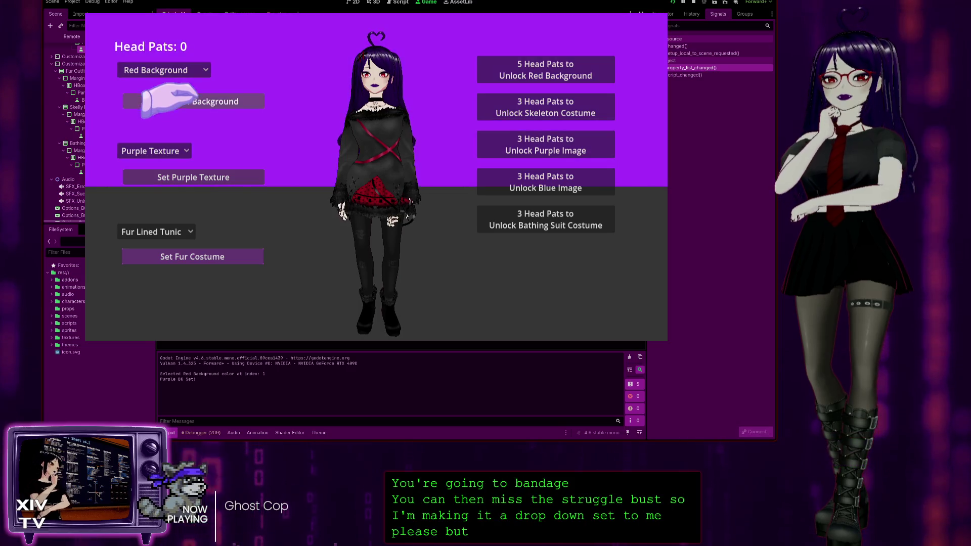
Switch the dropdown to Purple then Red Background, pat the head, and stop the game
click(151, 70)
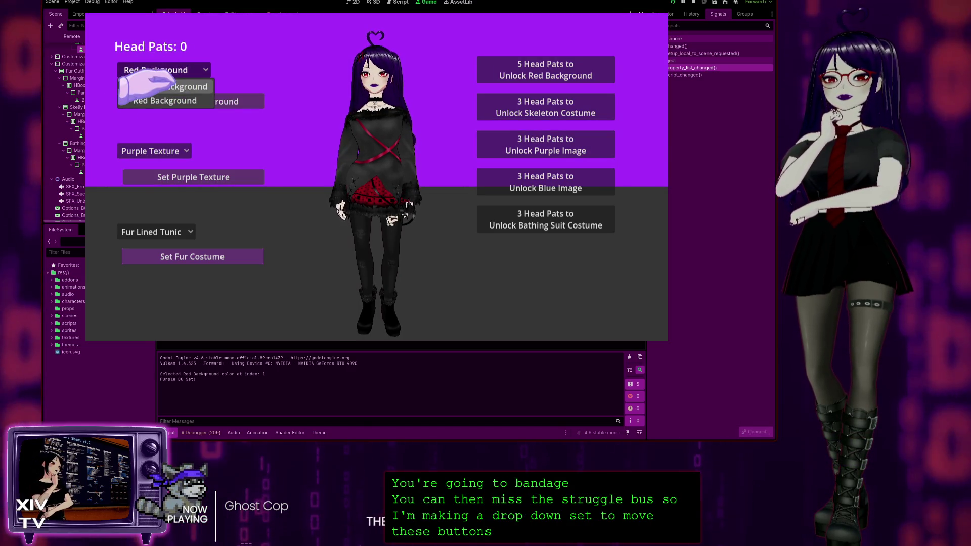
click(141, 89)
click(172, 101)
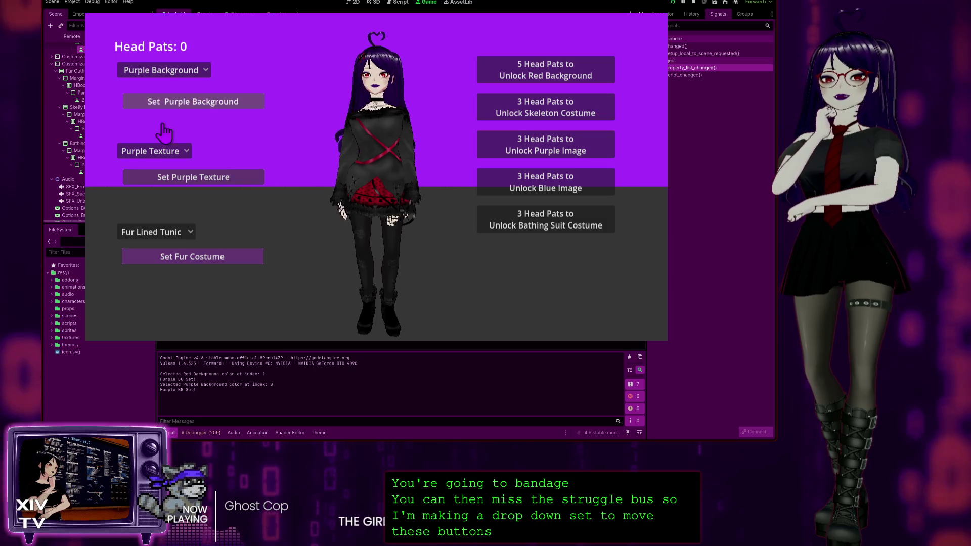
click(161, 70)
click(166, 100)
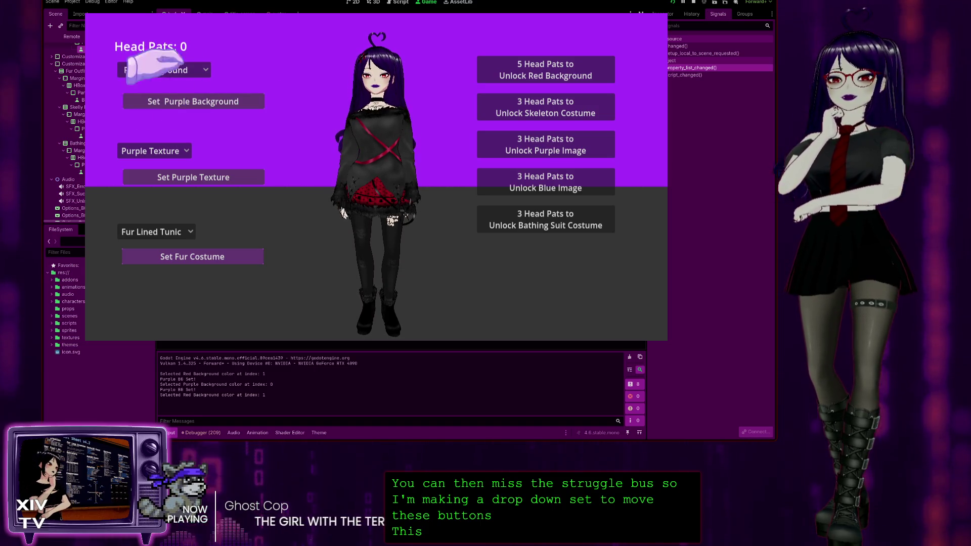
click(349, 83)
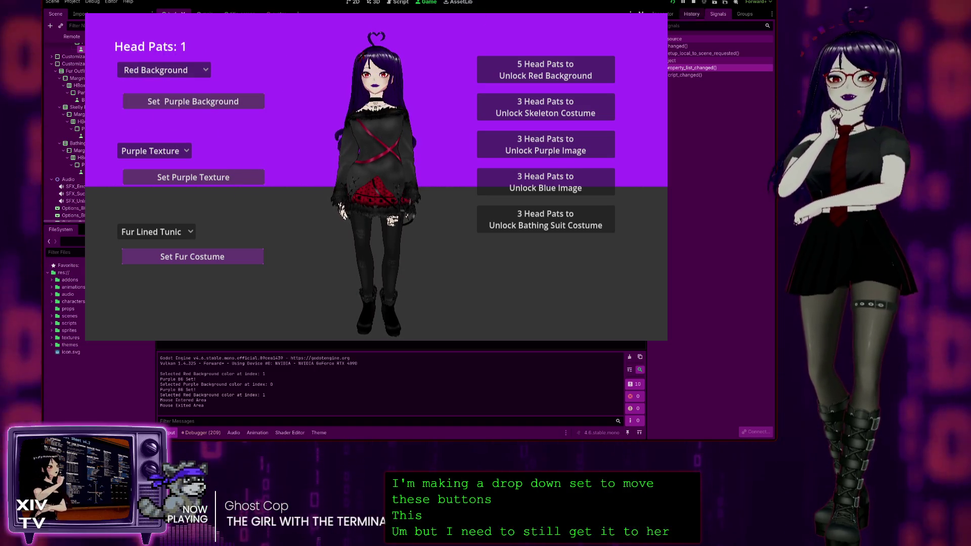
key(F8)
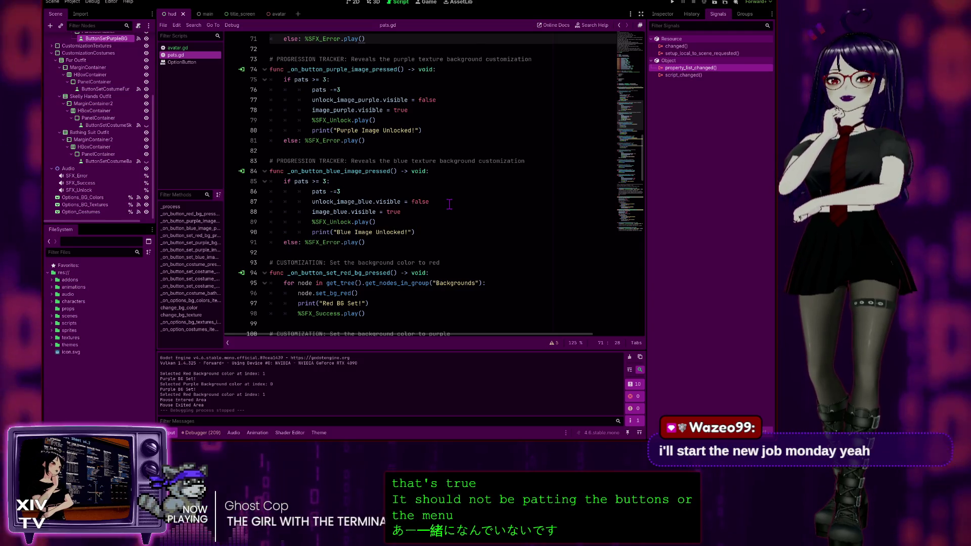
scroll(441, 196, up, 1)
scroll(441, 195, up, 3)
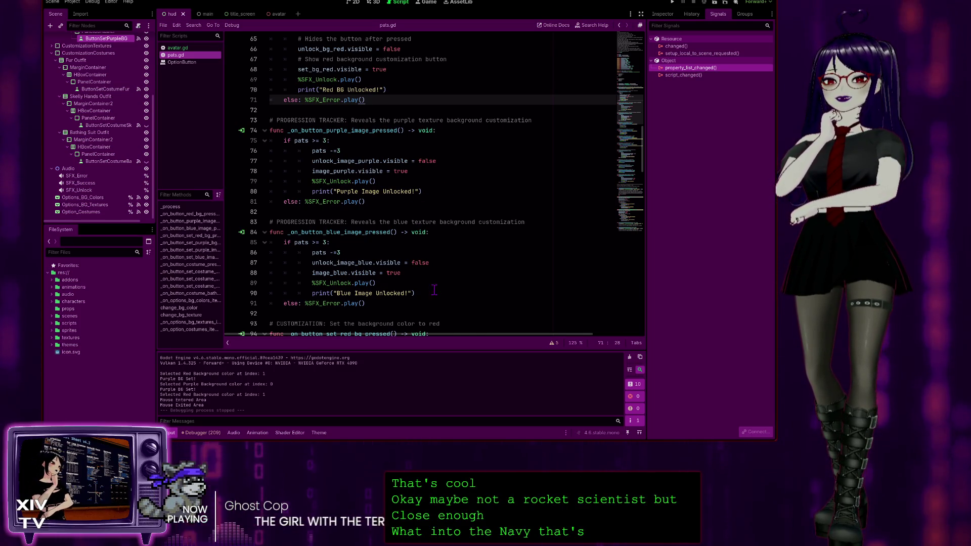
scroll(449, 88, up, 2)
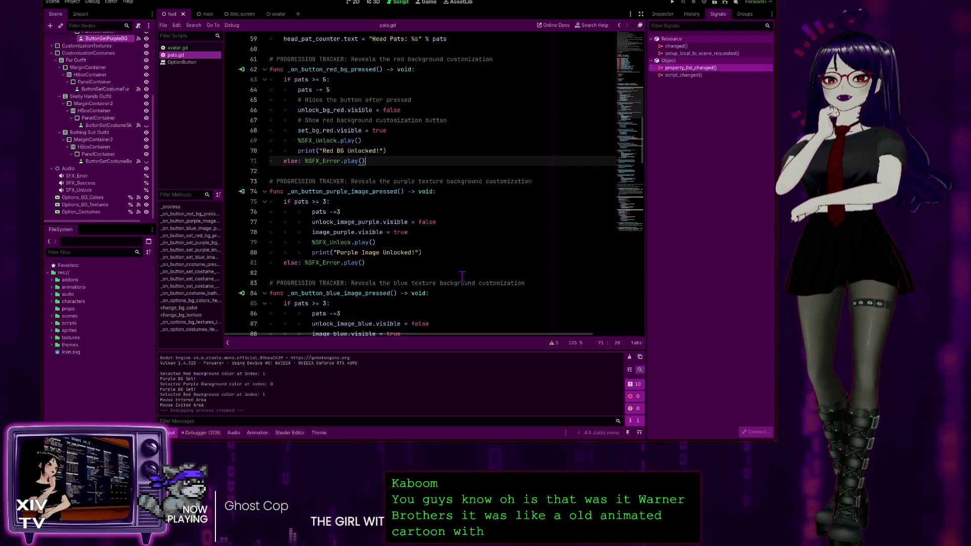
click(405, 167)
click(410, 131)
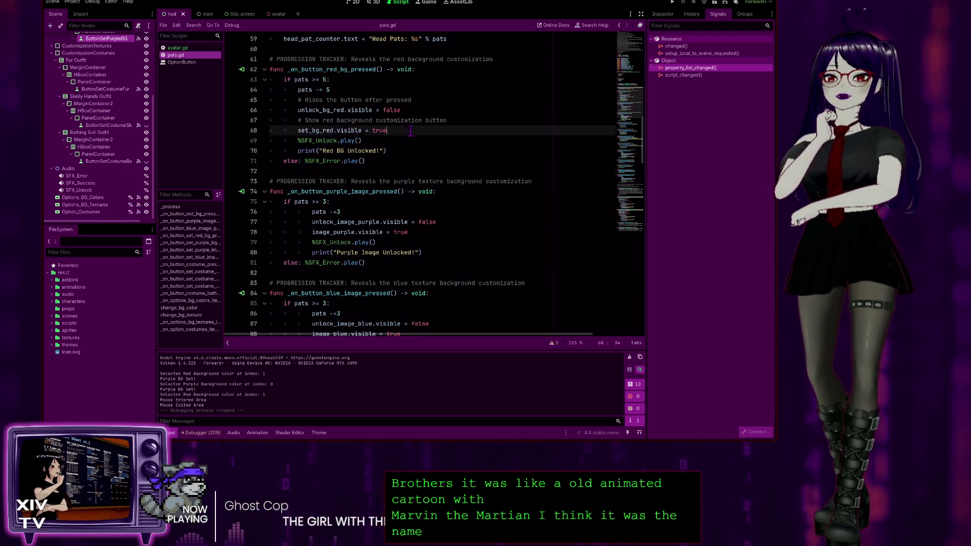
click(367, 88)
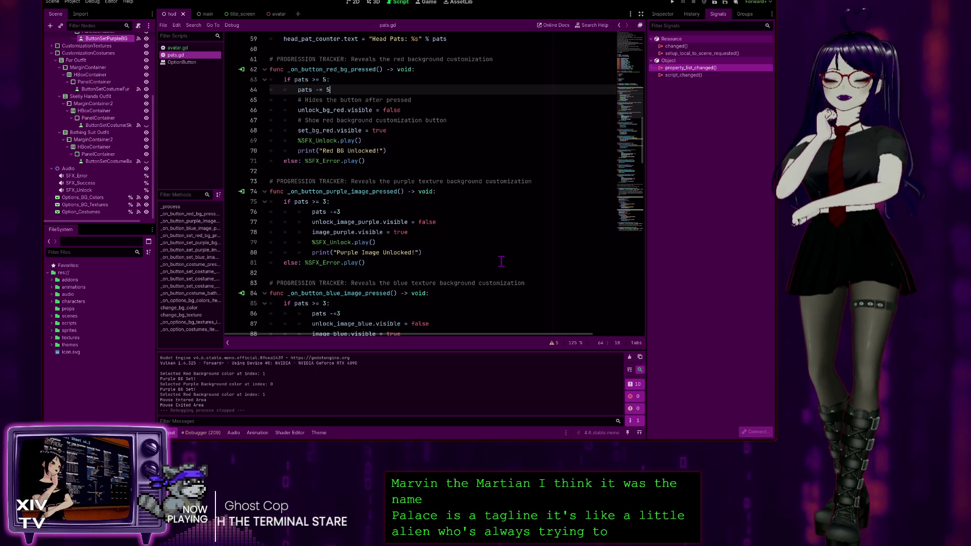
click(413, 121)
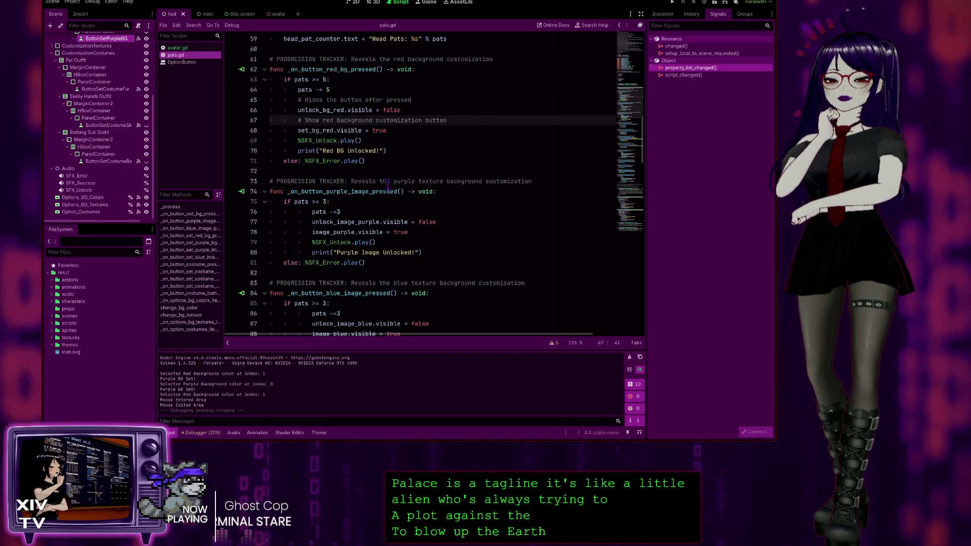
click(429, 160)
click(396, 263)
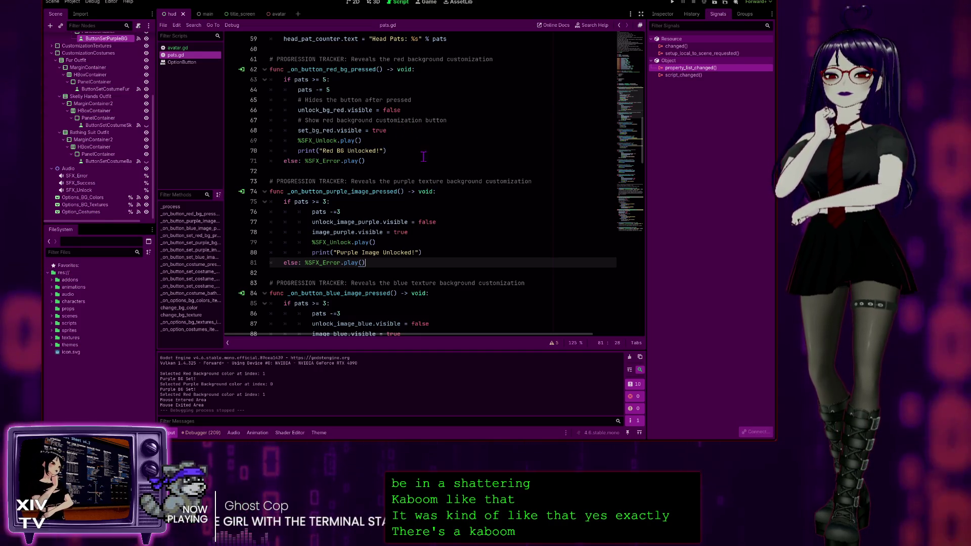
scroll(445, 167, down, 9)
scroll(444, 167, down, 20)
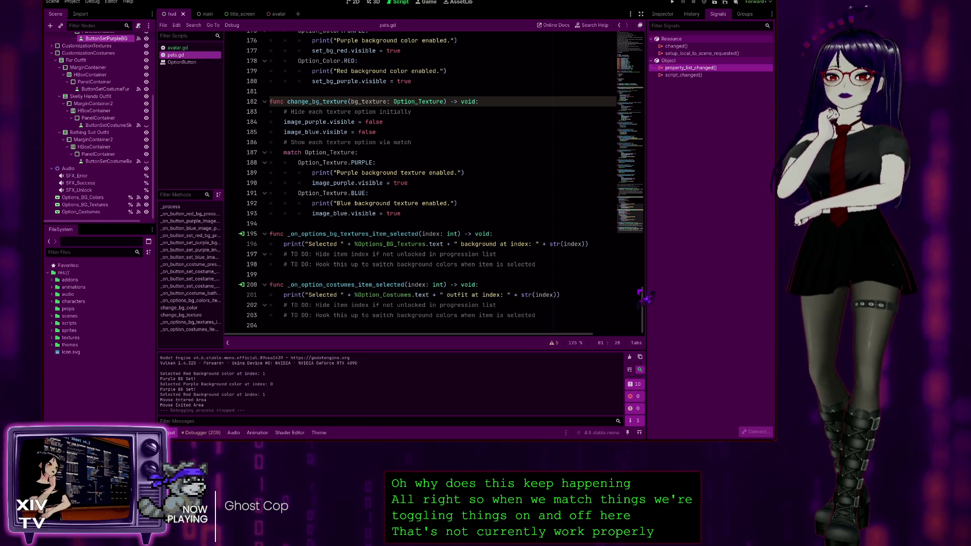
scroll(525, 251, up, 10)
scroll(433, 182, up, 12)
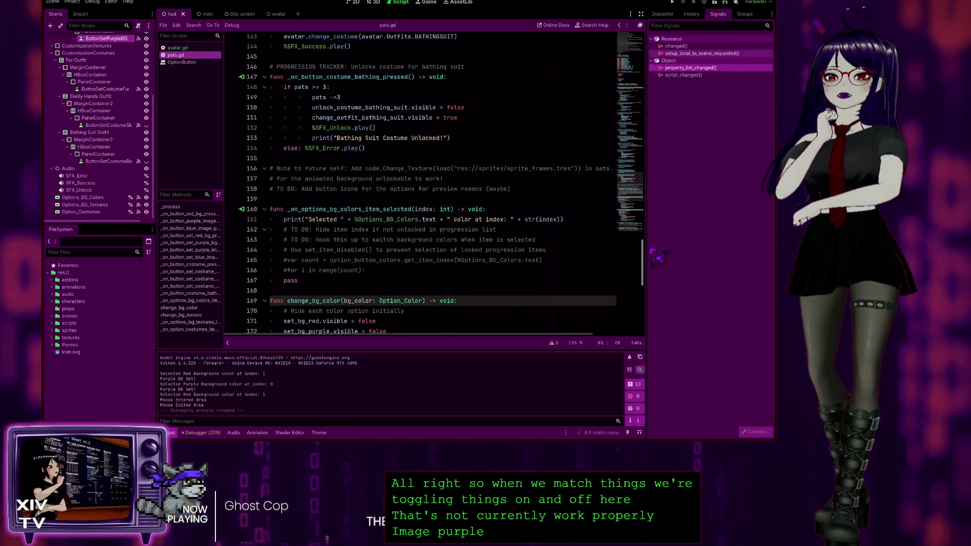
scroll(434, 182, up, 7)
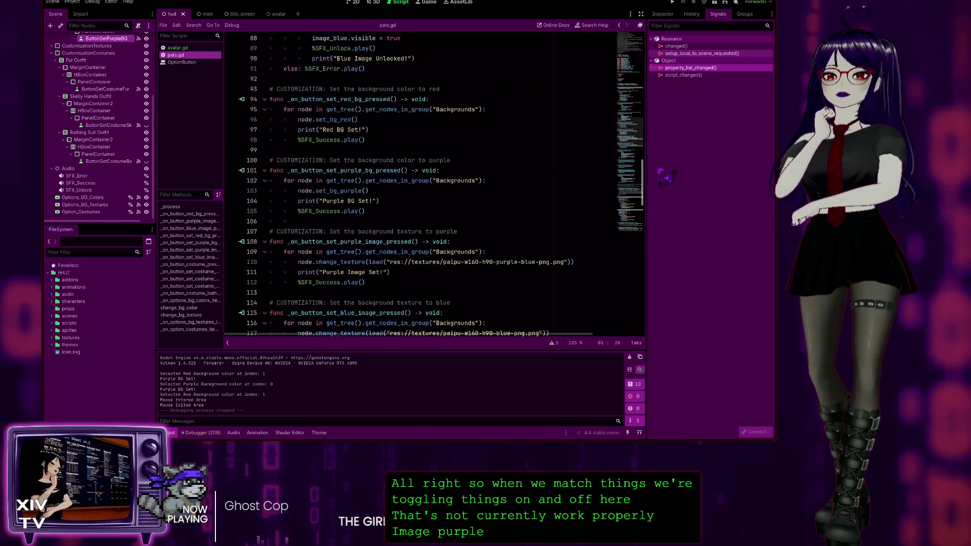
scroll(393, 283, up, 5)
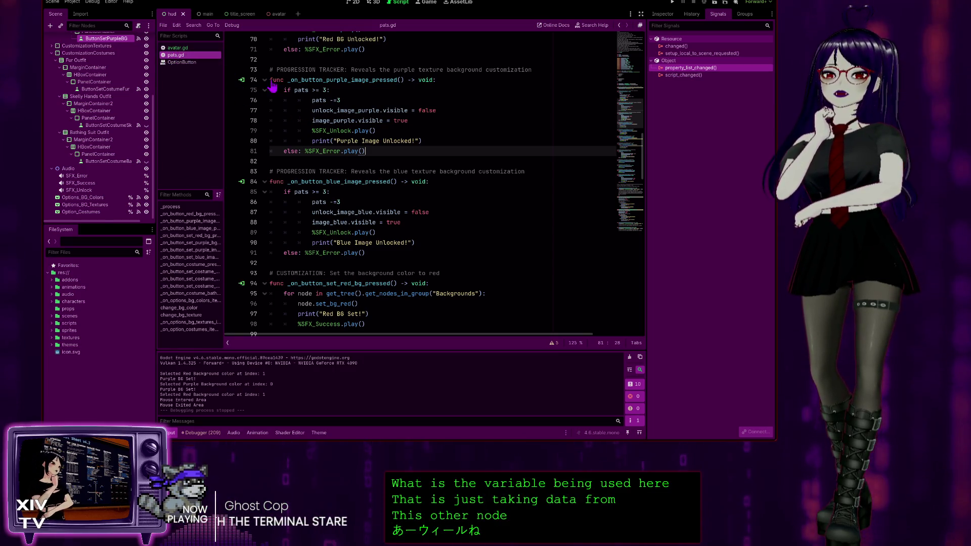
scroll(81, 72, up, 5)
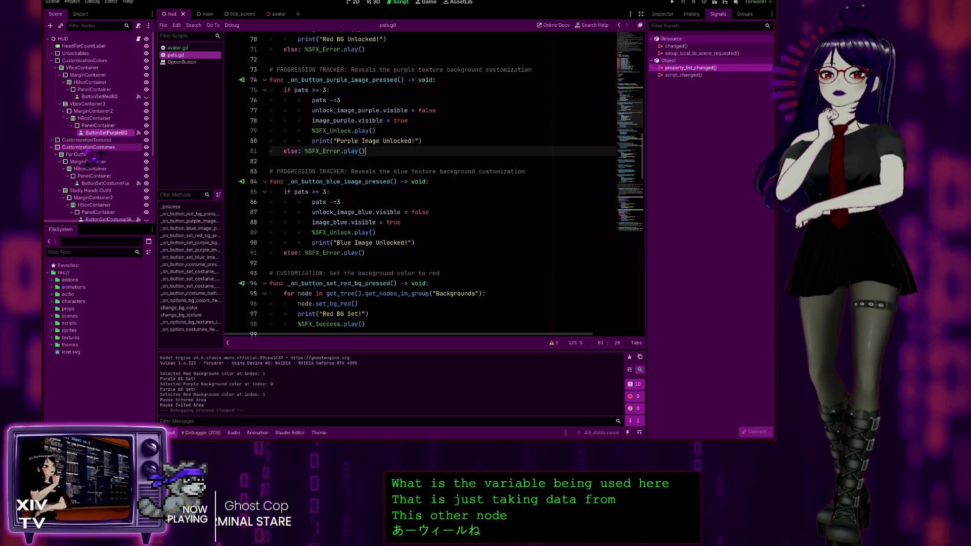
scroll(340, 292, down, 6)
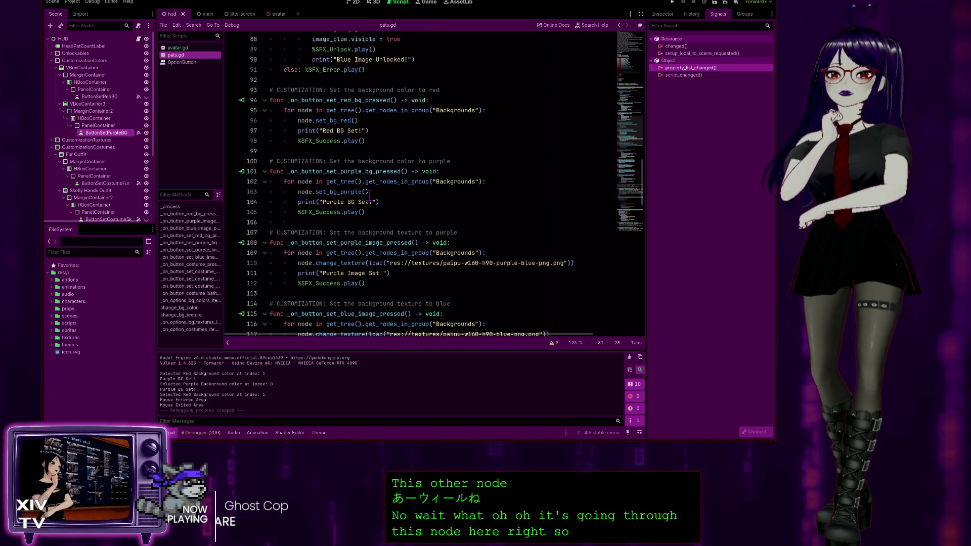
click(353, 191)
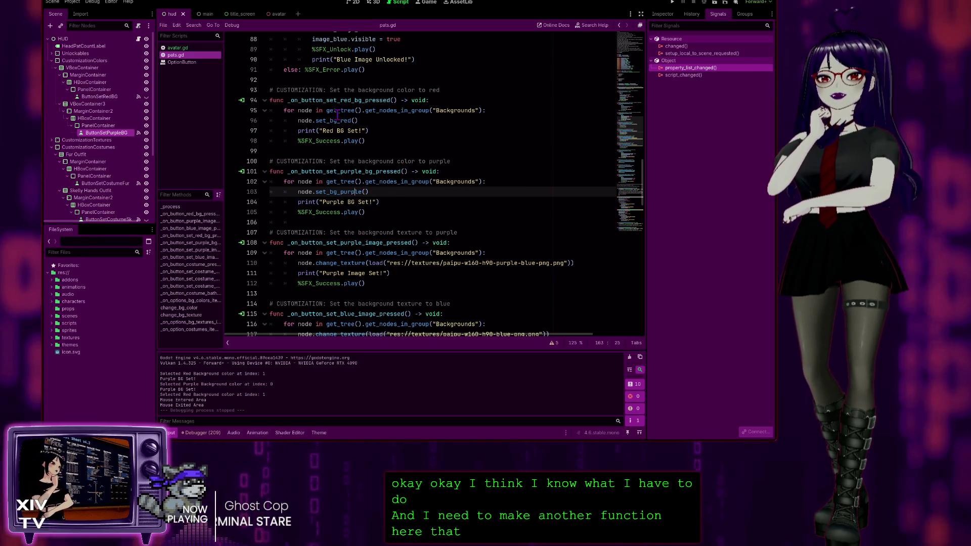
mouse_move(377, 140)
mouse_down()
mouse_move(303, 139)
mouse_move(226, 119)
mouse_up()
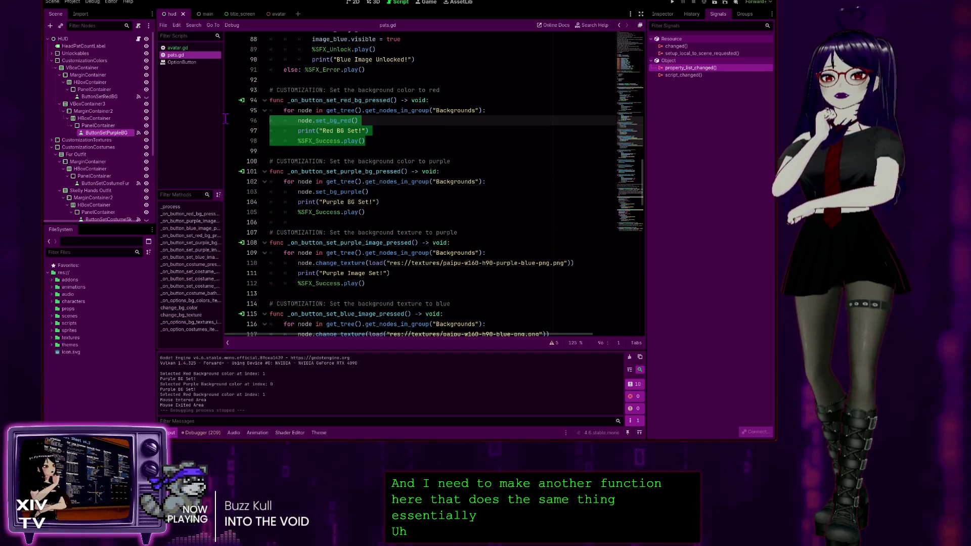
click(378, 140)
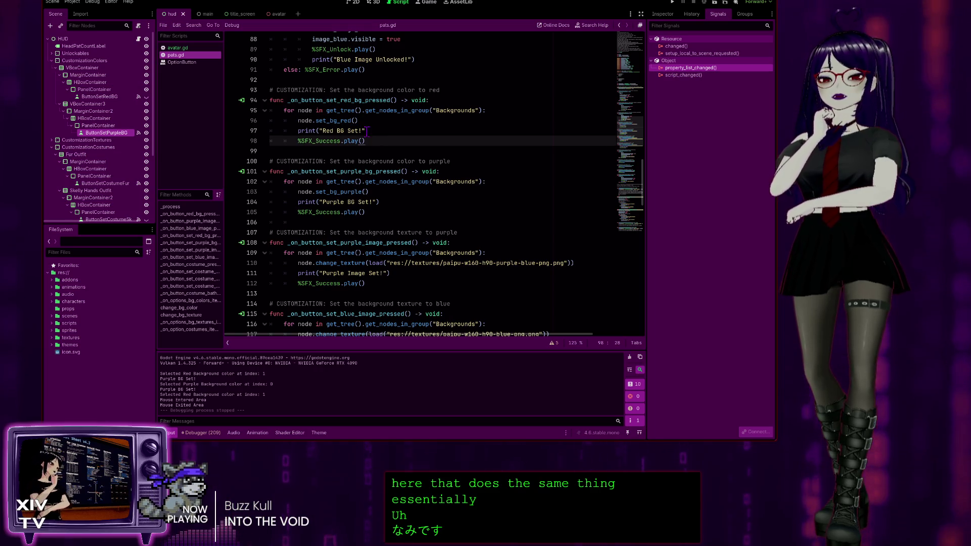
drag(365, 141, 176, 114)
key(ctrl+c)
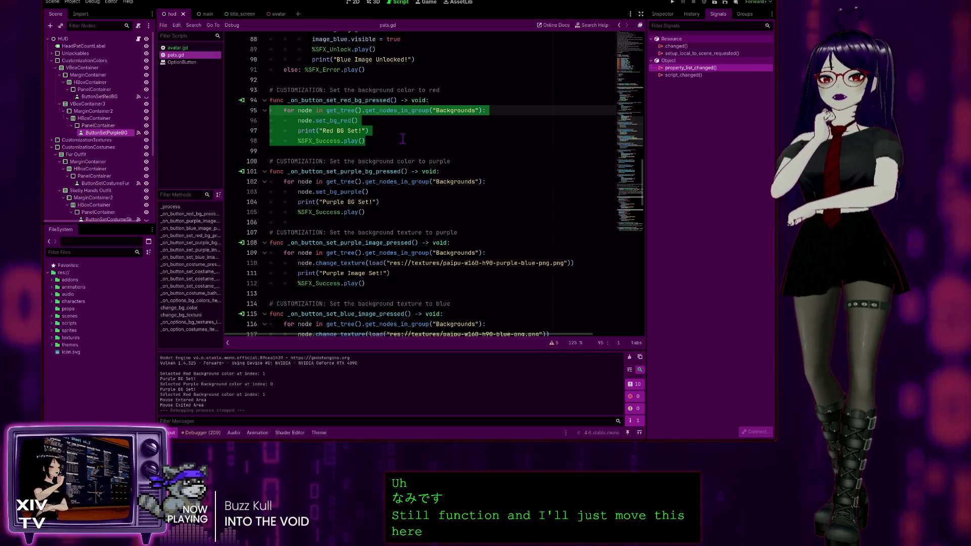
scroll(403, 143, down, 10)
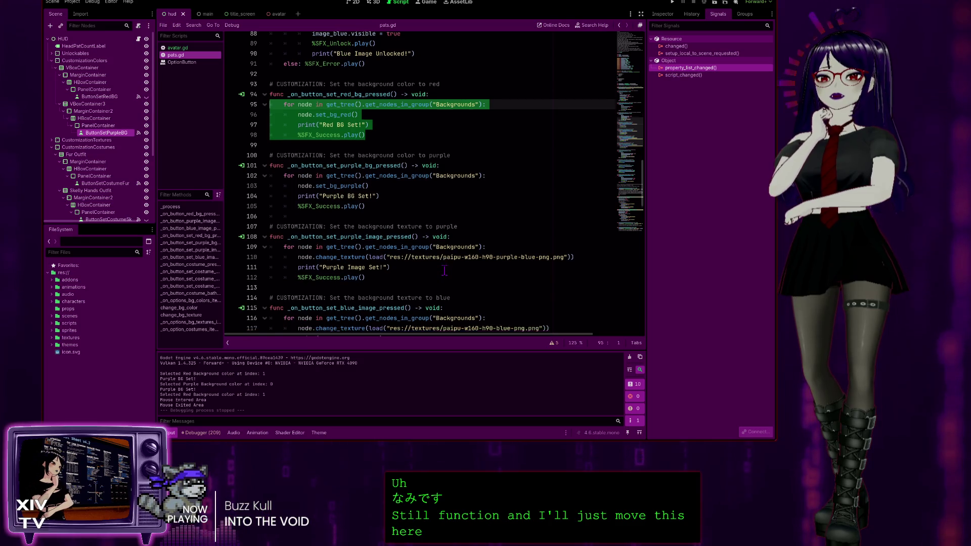
scroll(380, 248, down, 4)
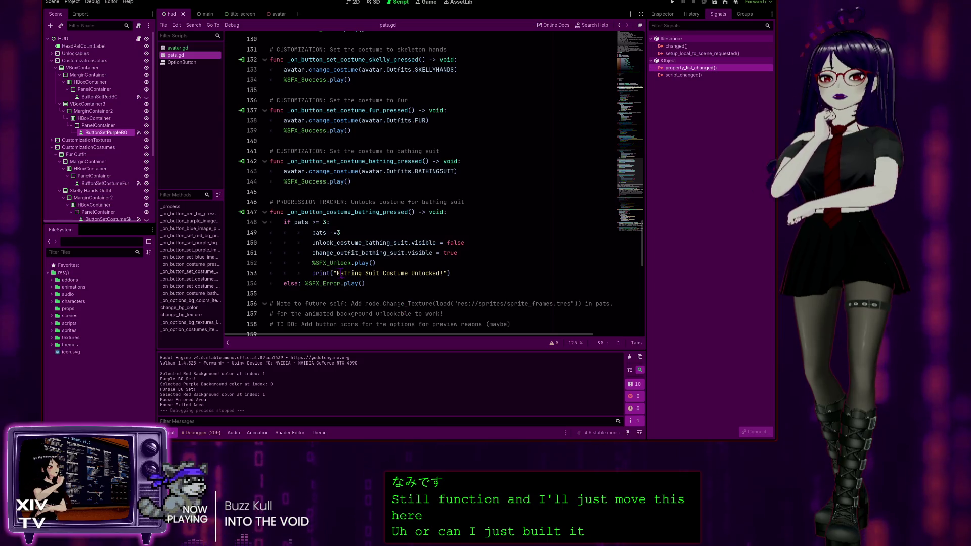
scroll(372, 251, up, 9)
scroll(373, 251, up, 3)
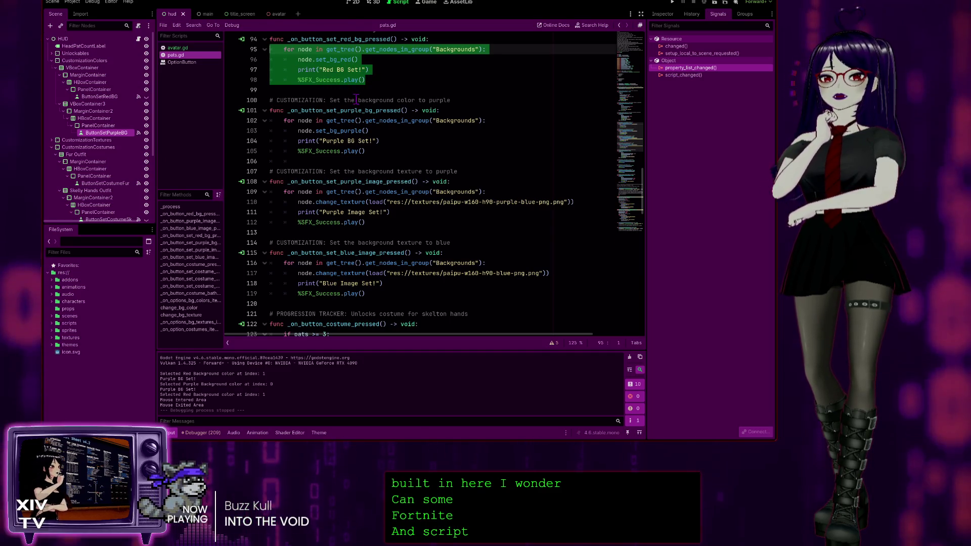
scroll(251, 122, up, 1)
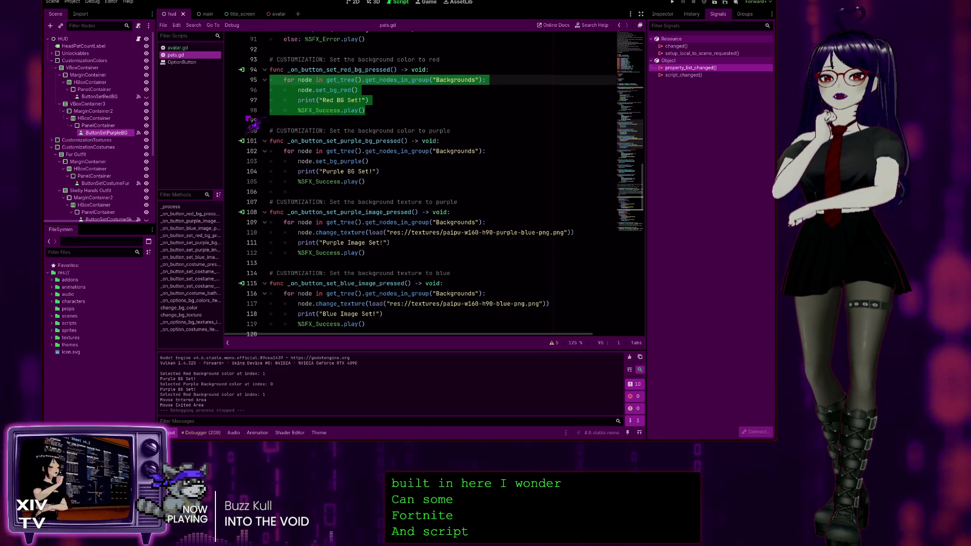
click(362, 121)
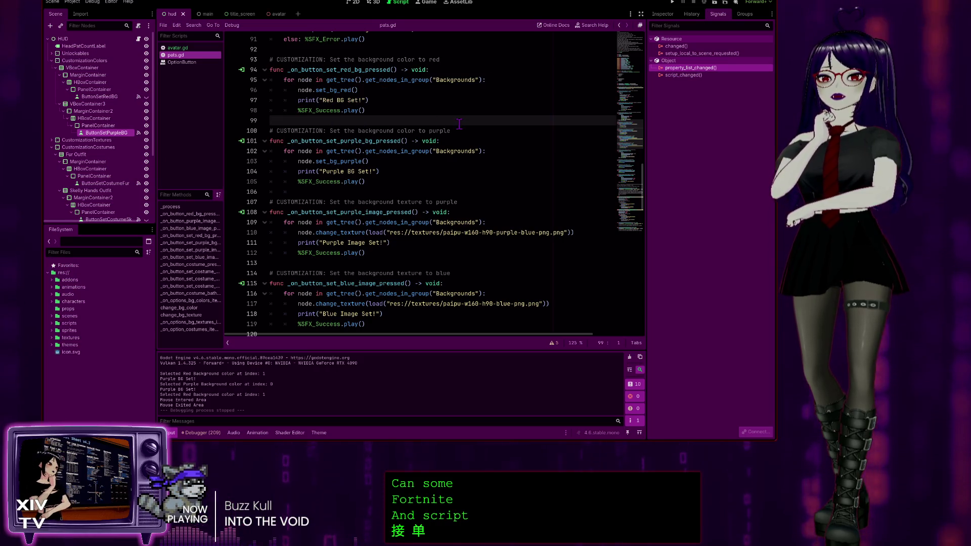
key(Return)
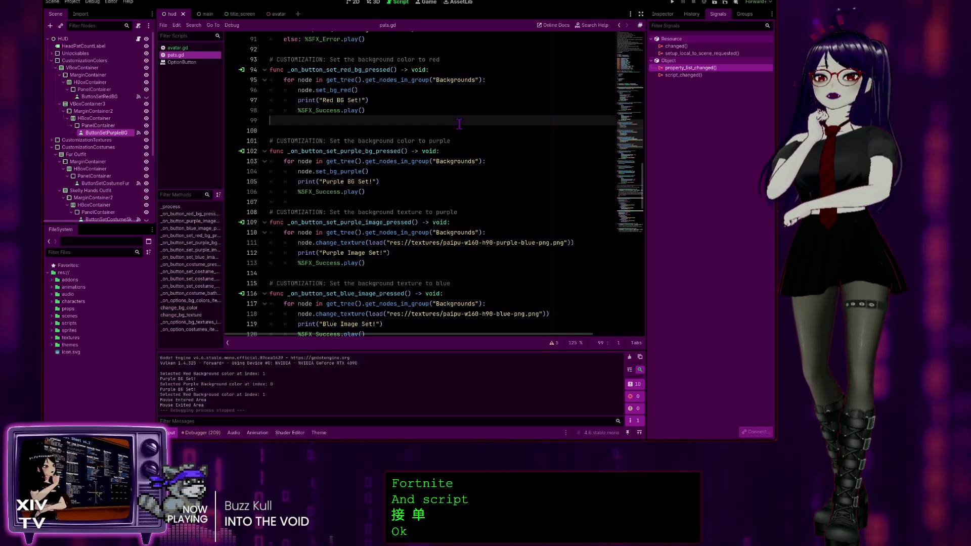
Add '# OPTION: Set background color to RED' and func change_bg_red() -> void: with the pasted Backgrounds loop
key(Return)
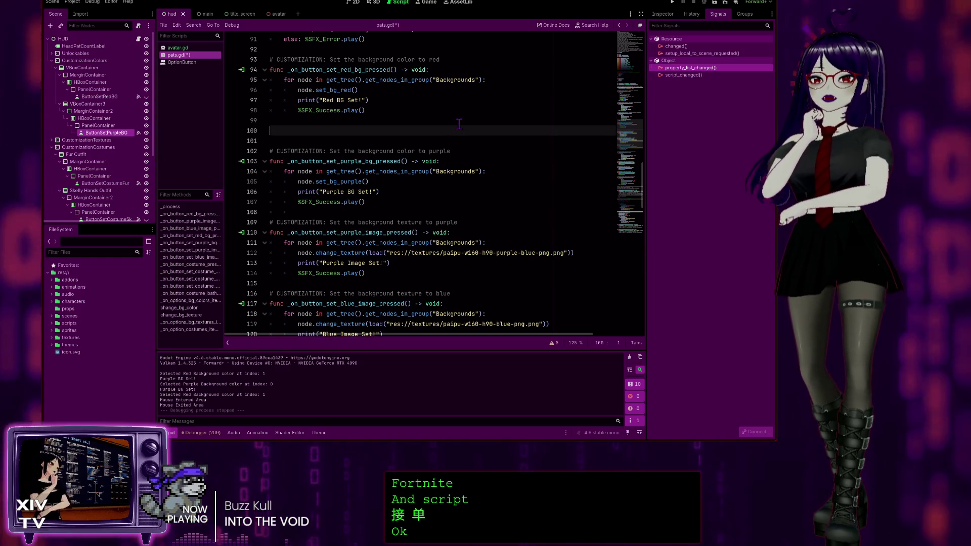
text(# OPTION: Set)
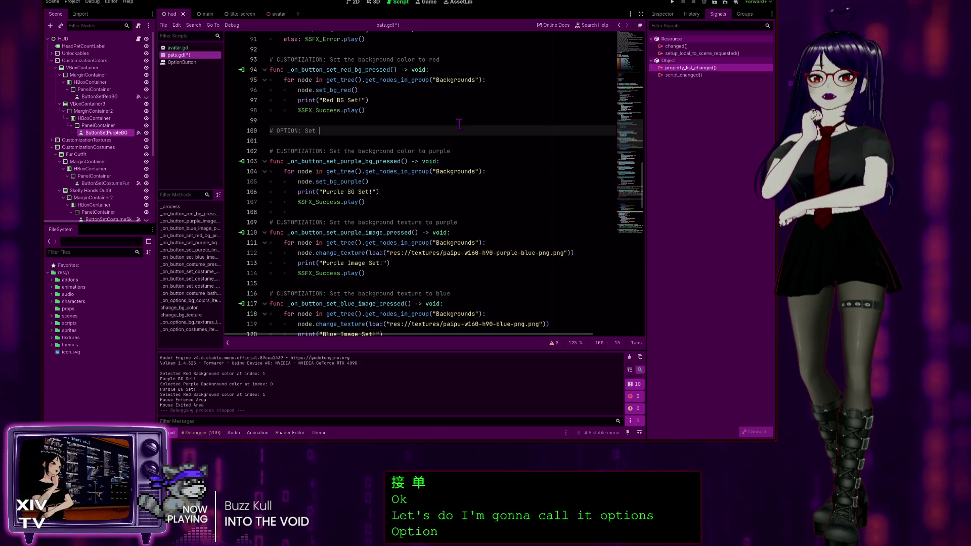
text(back)
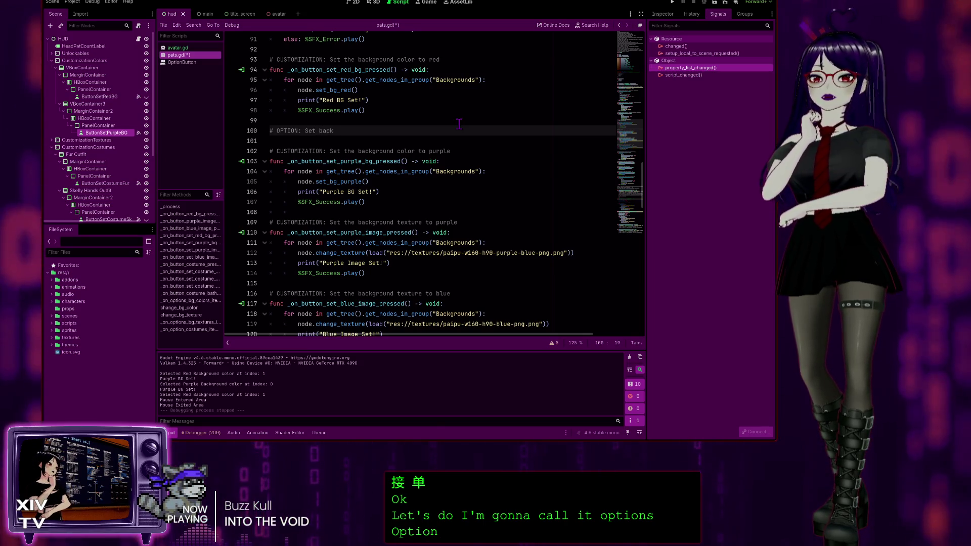
text(ground color to RED)
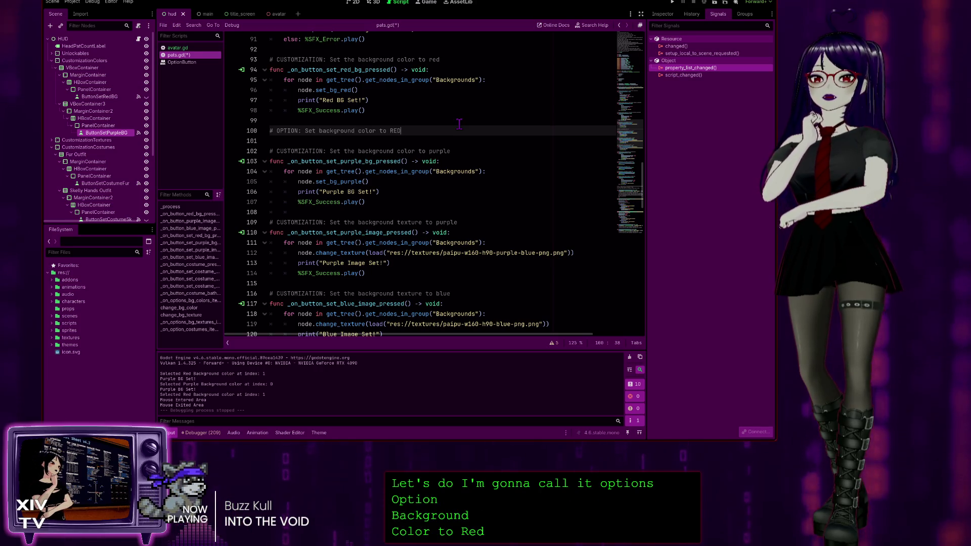
key(Return)
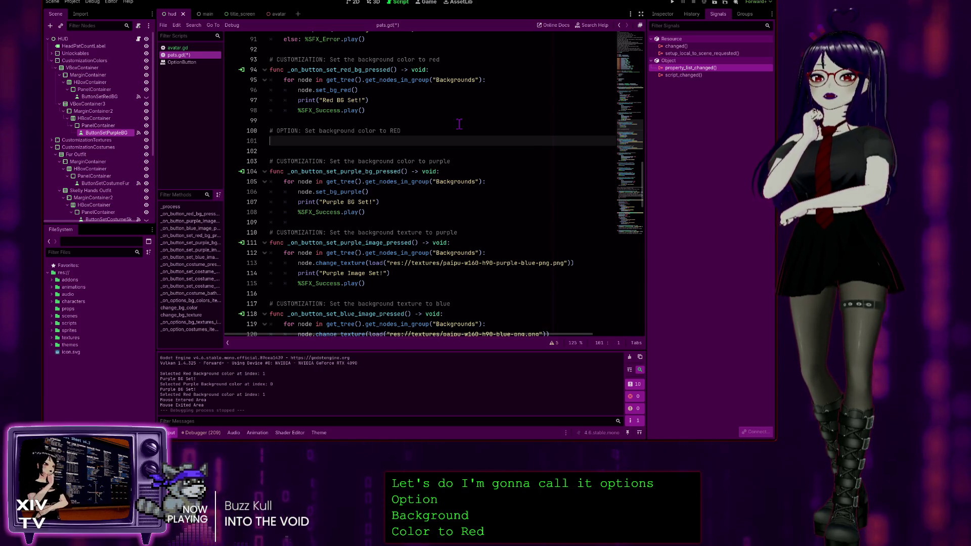
text(func ch)
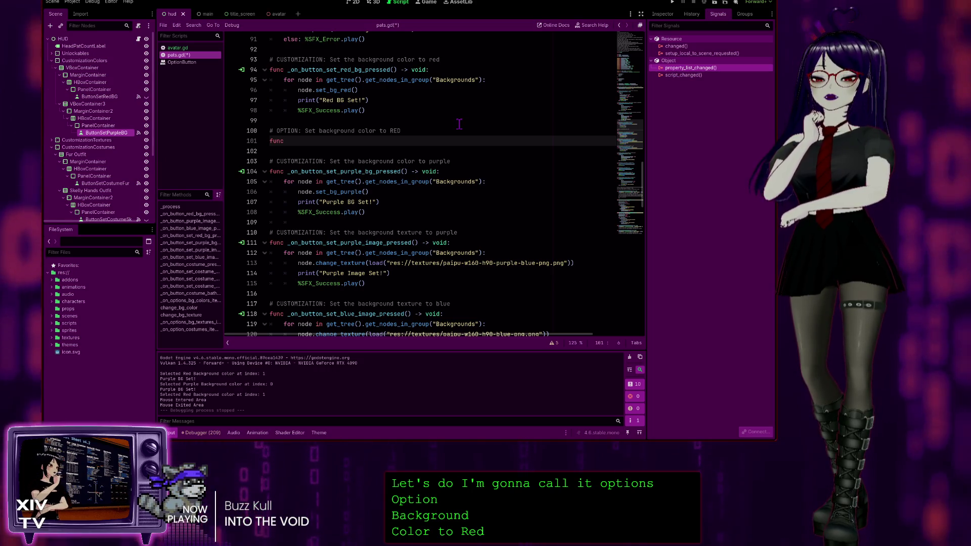
text(ange_bg_)
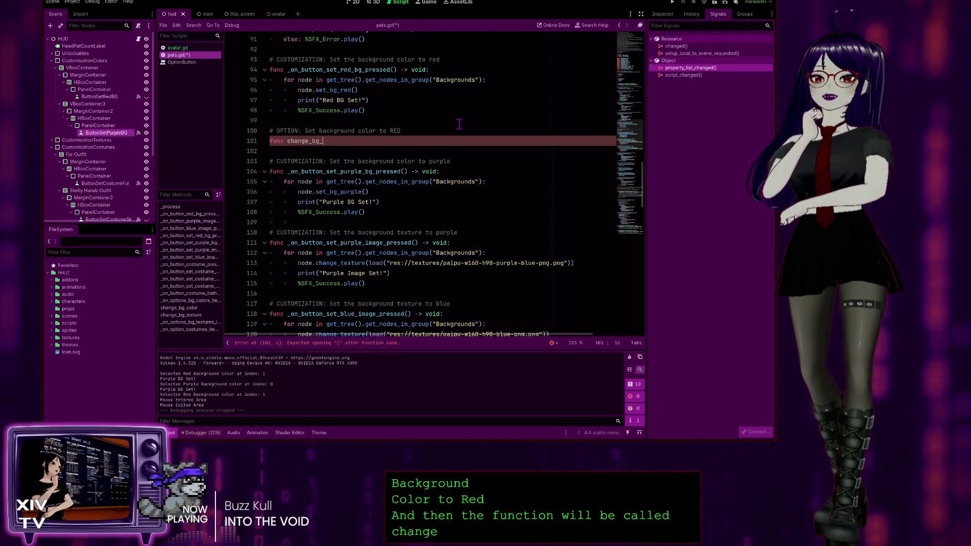
text(red()
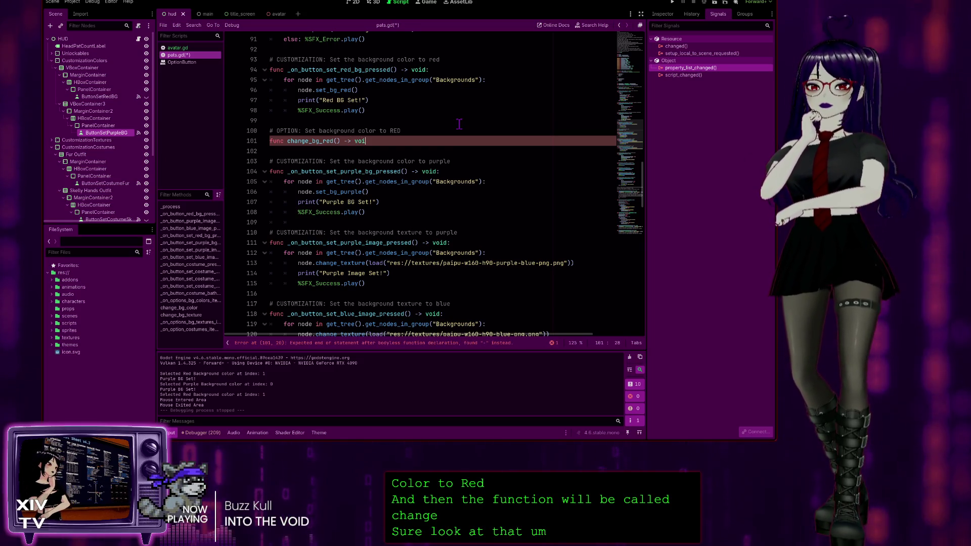
text(d:)
key(Return)
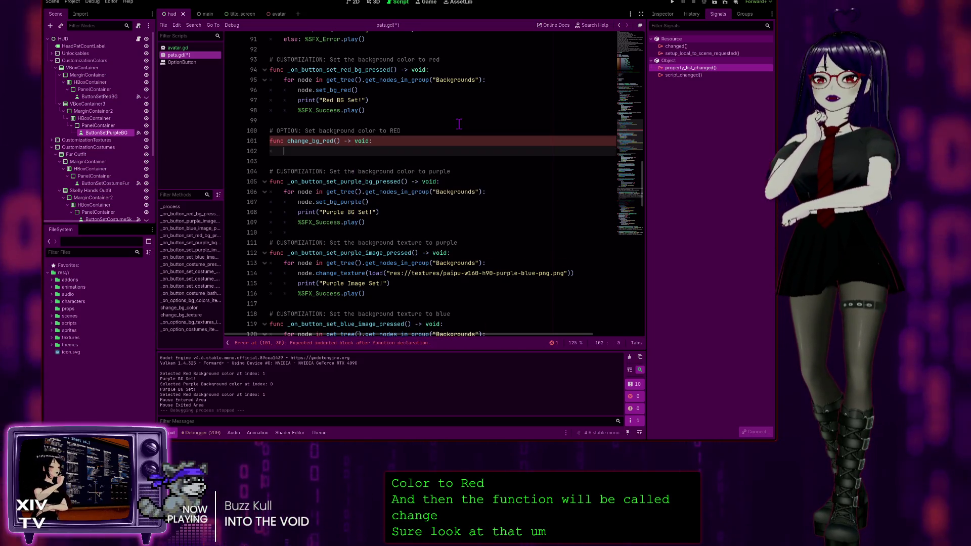
key(ctrl+v)
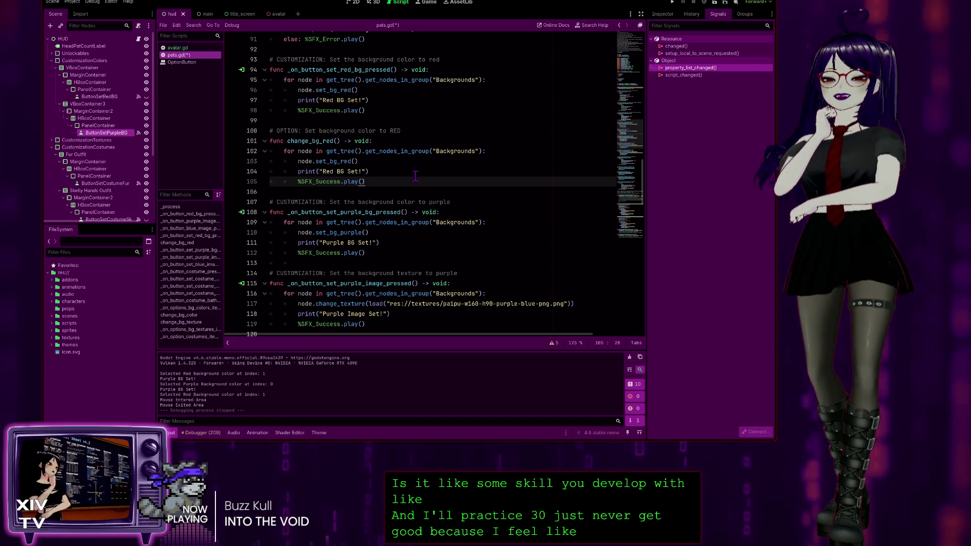
click(439, 141)
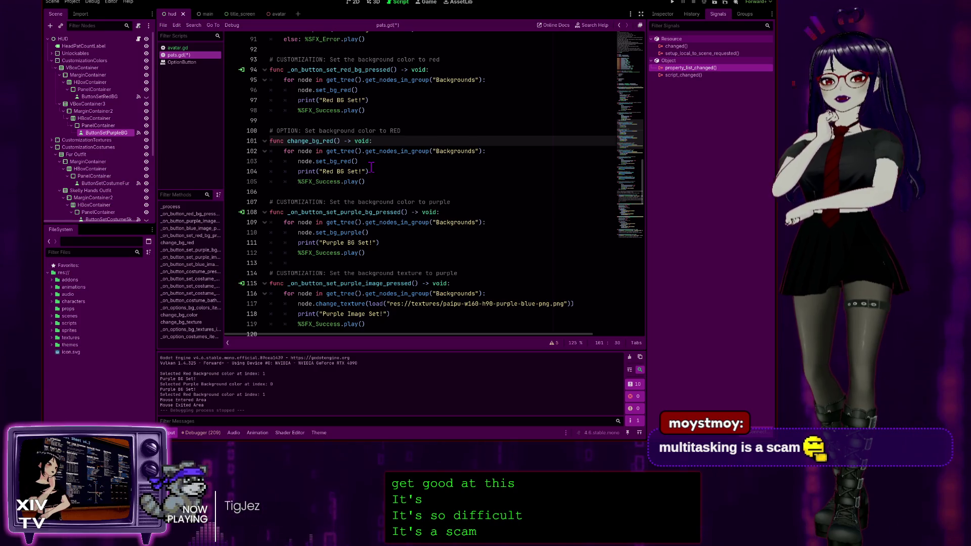
click(397, 182)
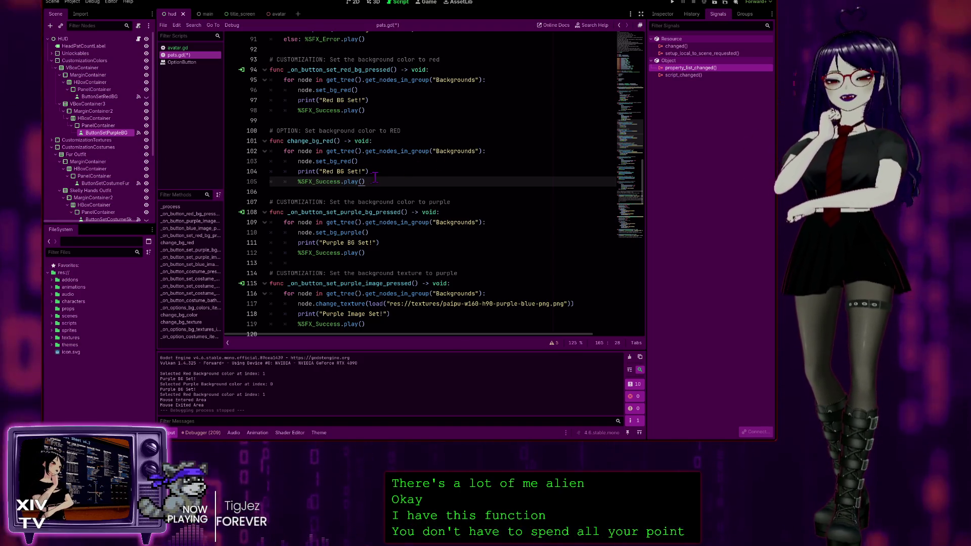
click(417, 132)
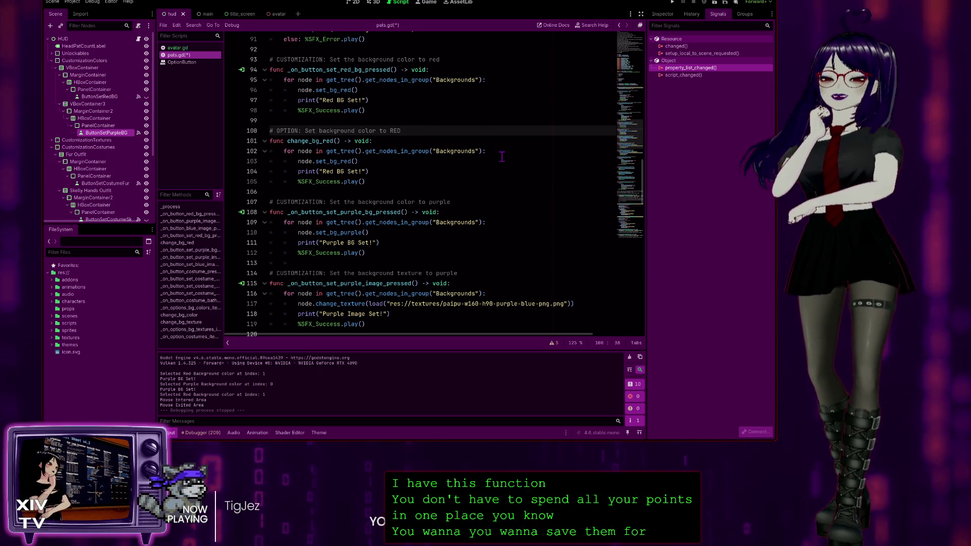
click(386, 181)
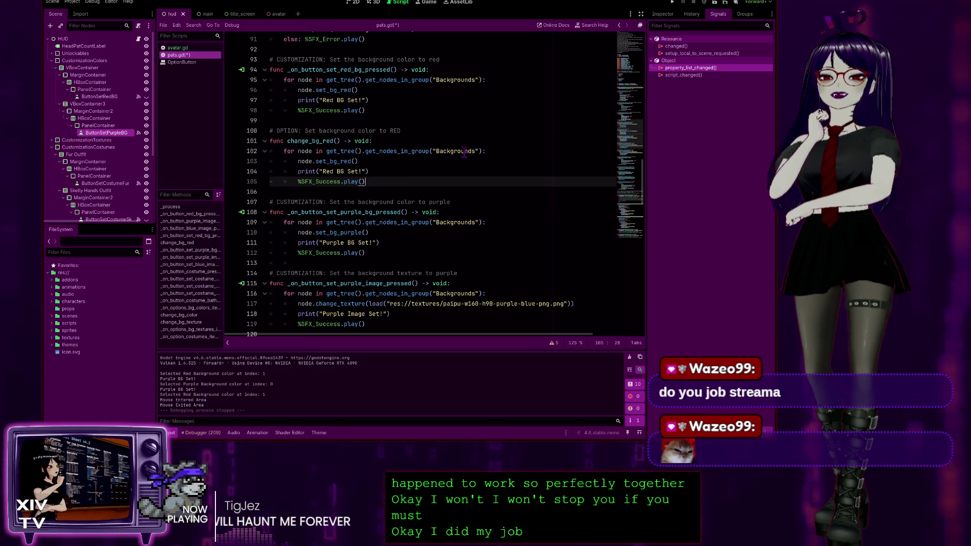
click(424, 139)
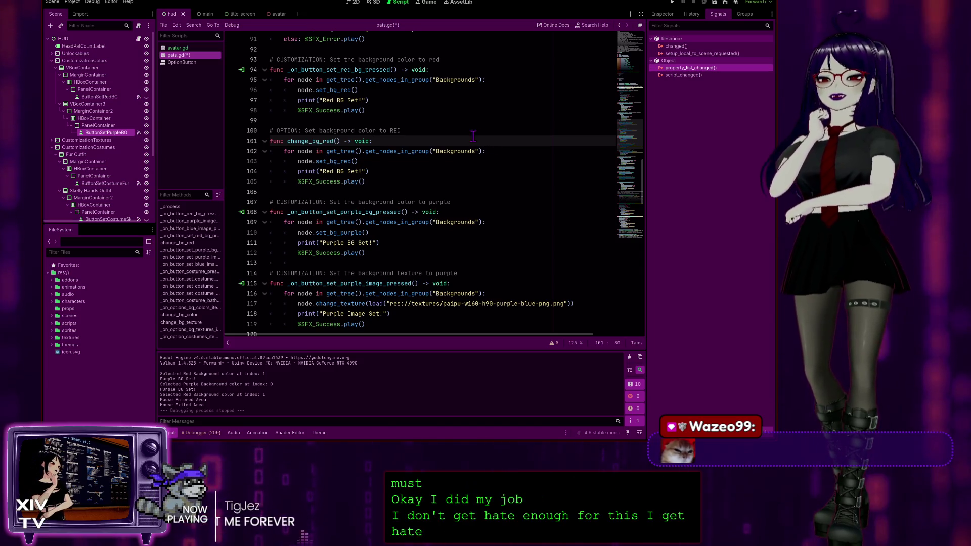
key(Up)
click(404, 181)
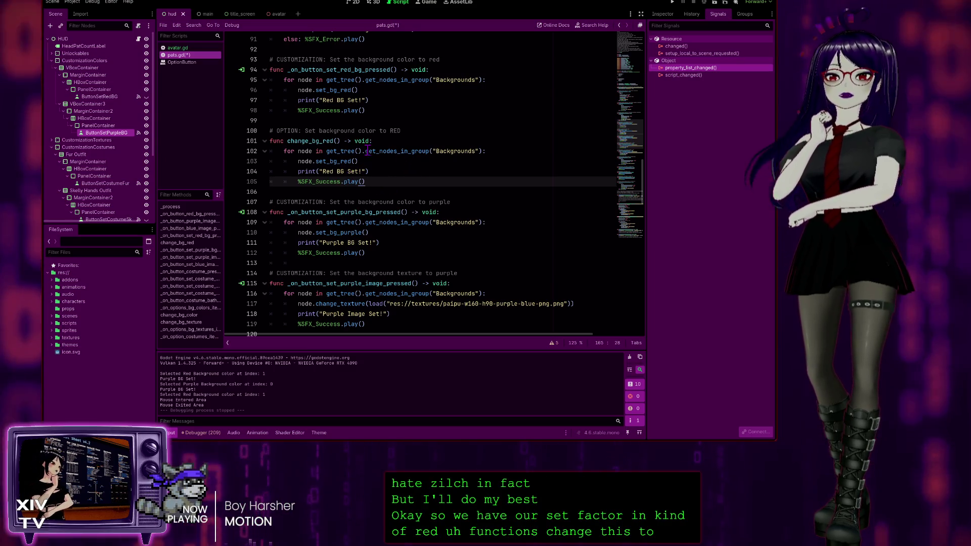
Scroll pats.gd down to change_bg_color around line 176 and the change_bg_texture function
scroll(338, 207, down, 2)
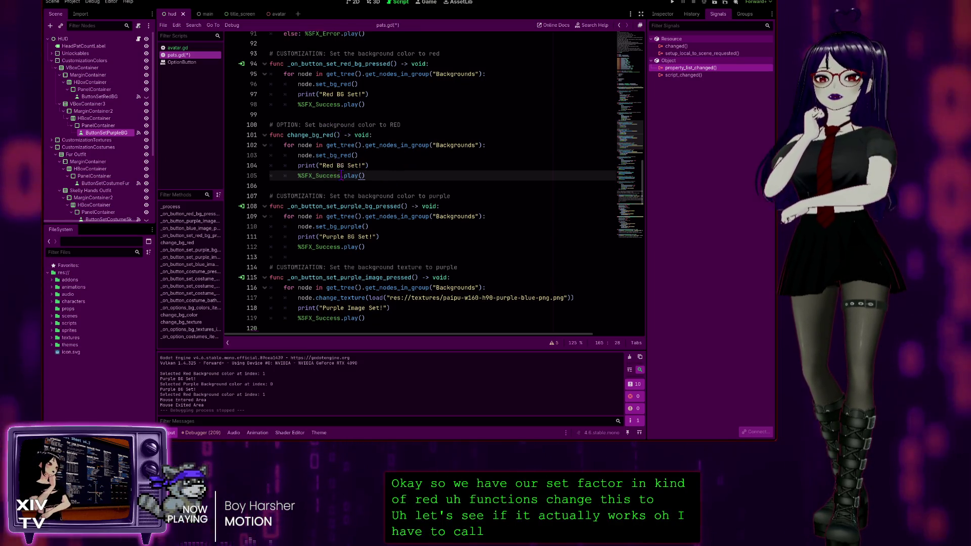
scroll(354, 106, up, 2)
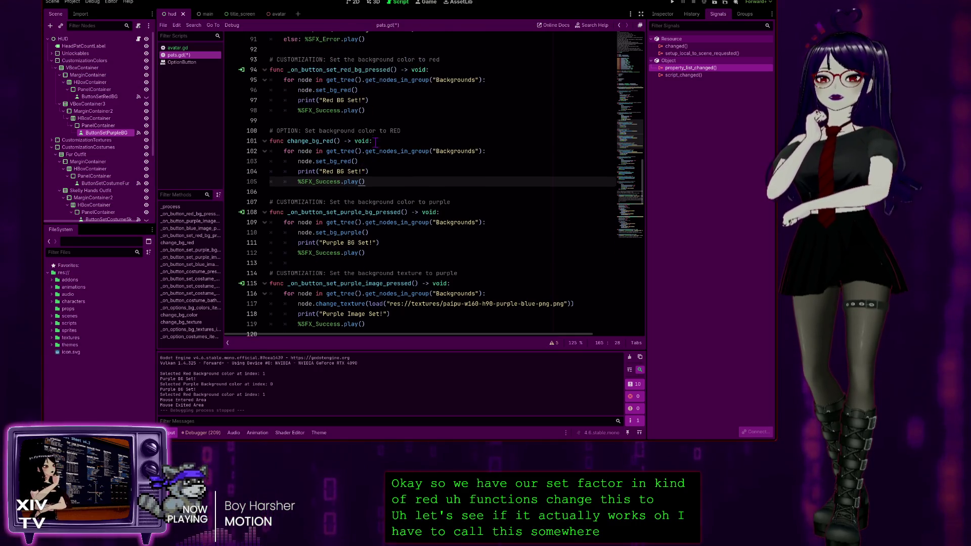
scroll(364, 161, down, 9)
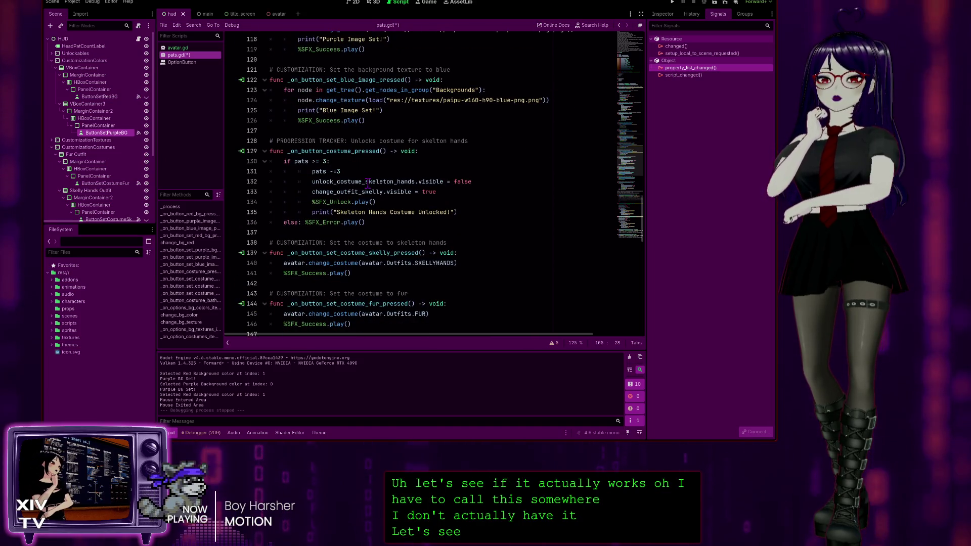
scroll(422, 212, down, 2)
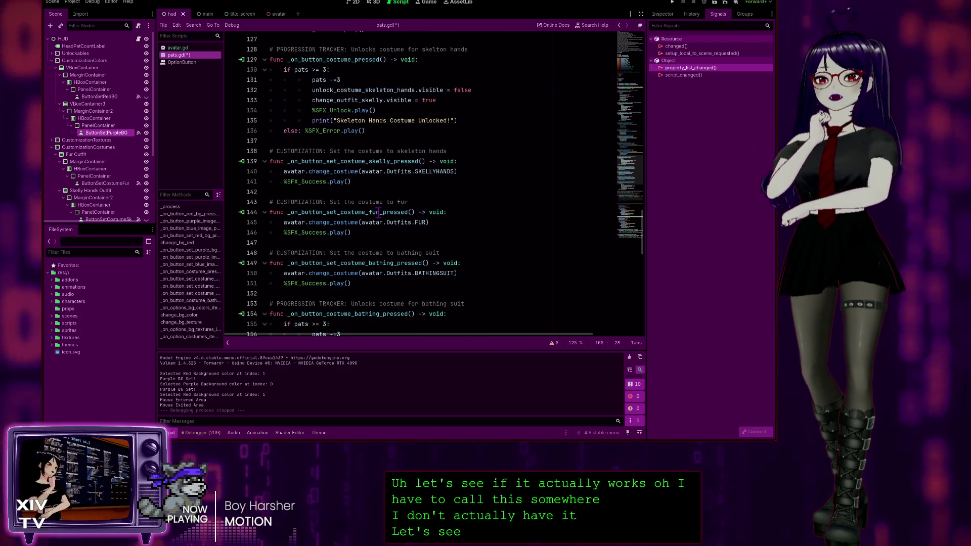
scroll(376, 191, down, 3)
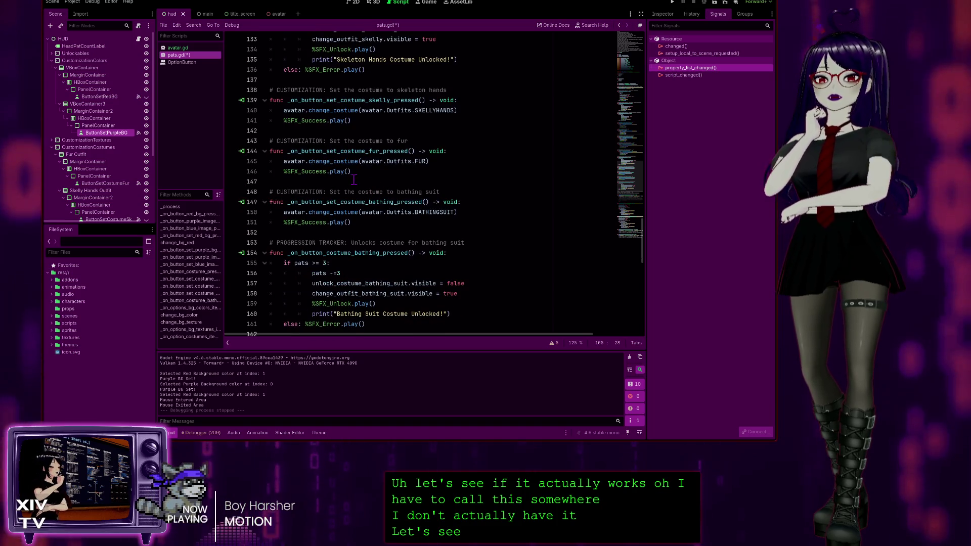
scroll(393, 153, down, 1)
scroll(393, 153, down, 10)
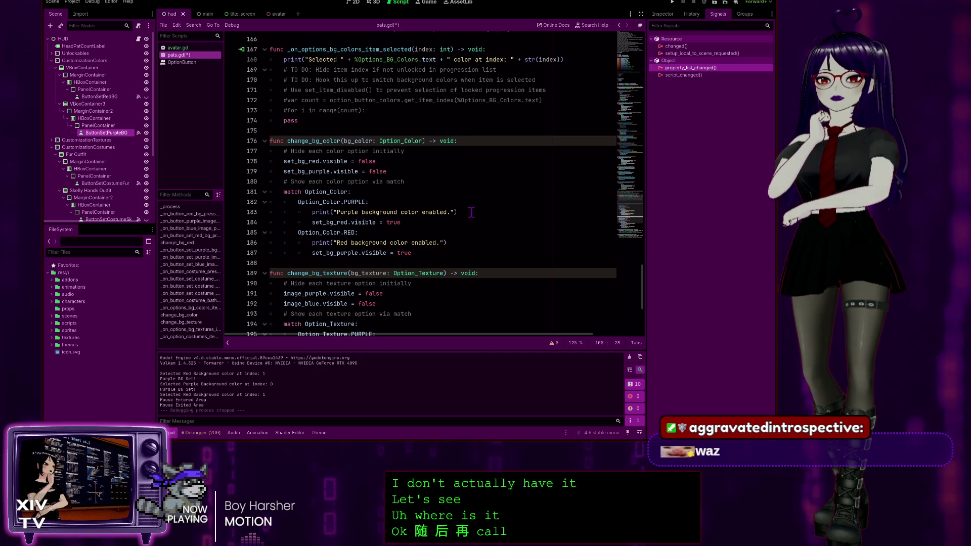
scroll(471, 202, up, 15)
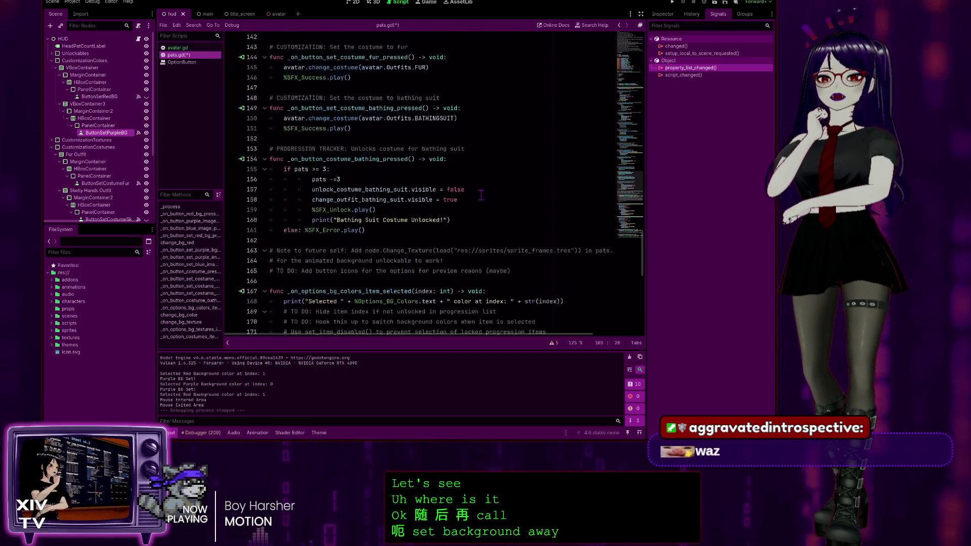
scroll(472, 191, up, 6)
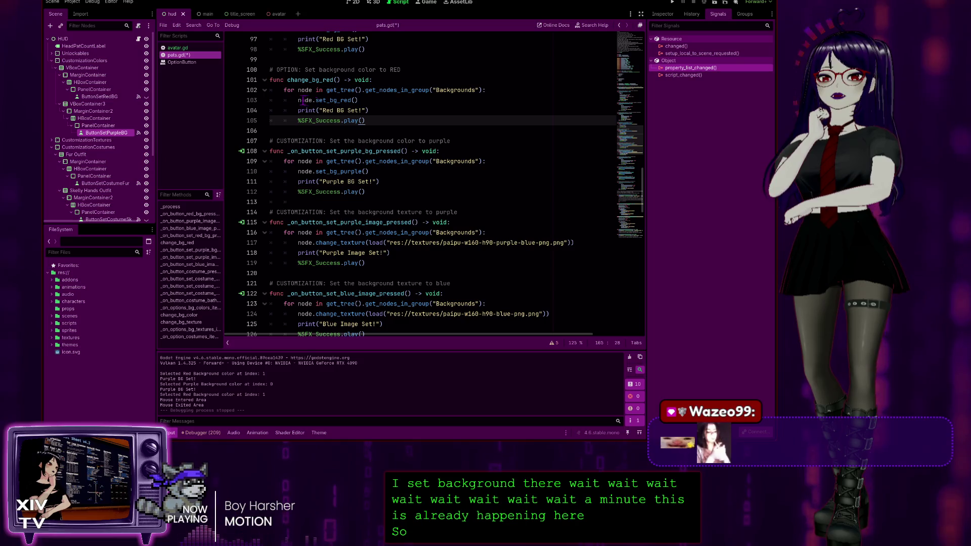
scroll(384, 114, down, 18)
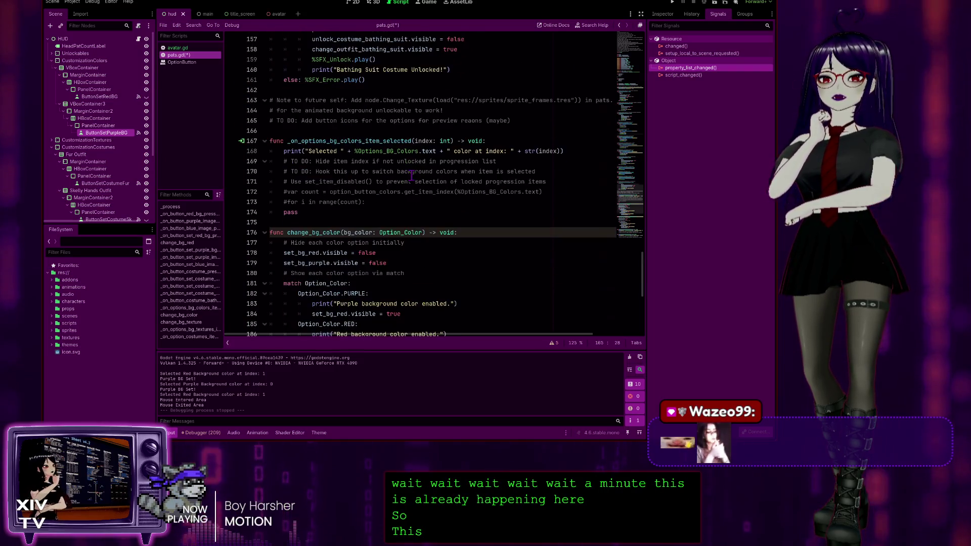
scroll(405, 162, down, 5)
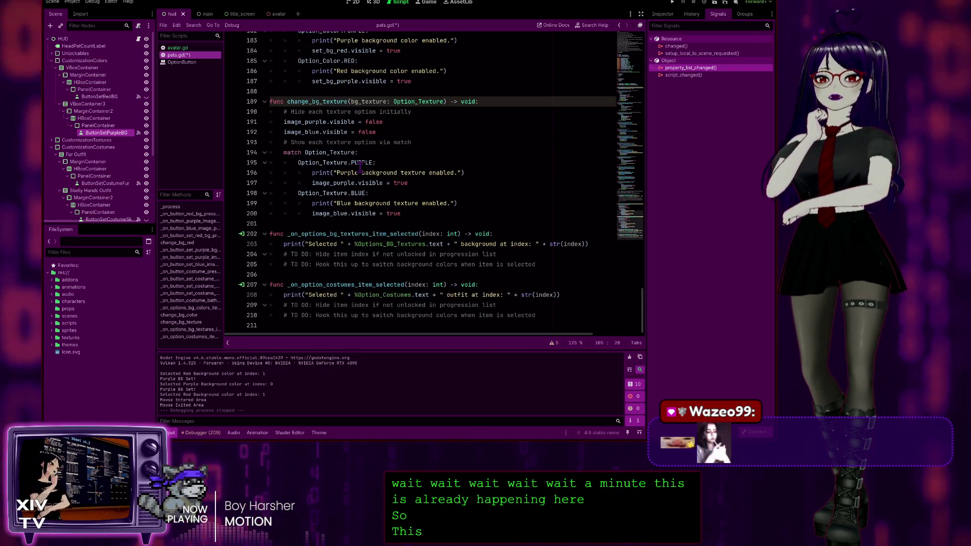
scroll(384, 174, up, 3)
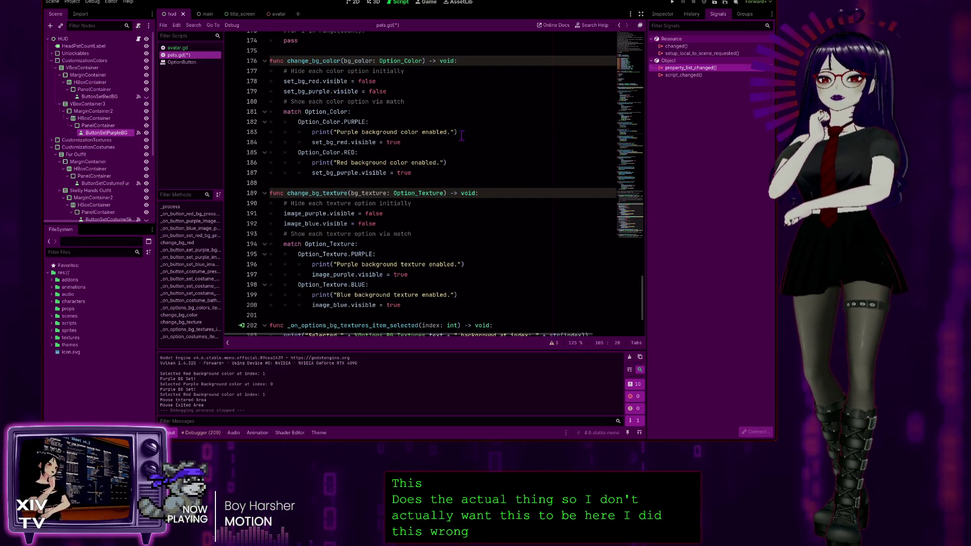
Paste the Backgrounds loop into change_bg_color, undo it, and put the cursor on the empty line under RED
click(429, 142)
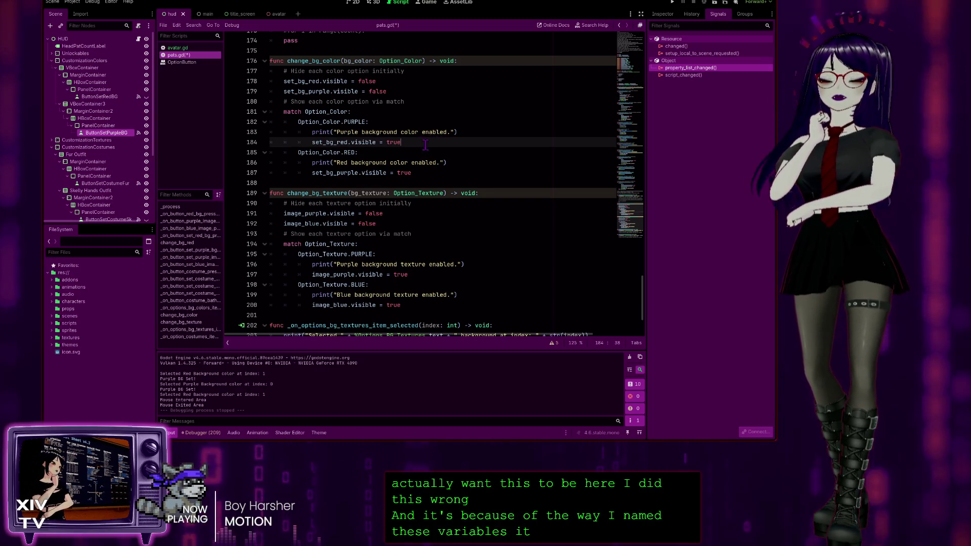
key(Return)
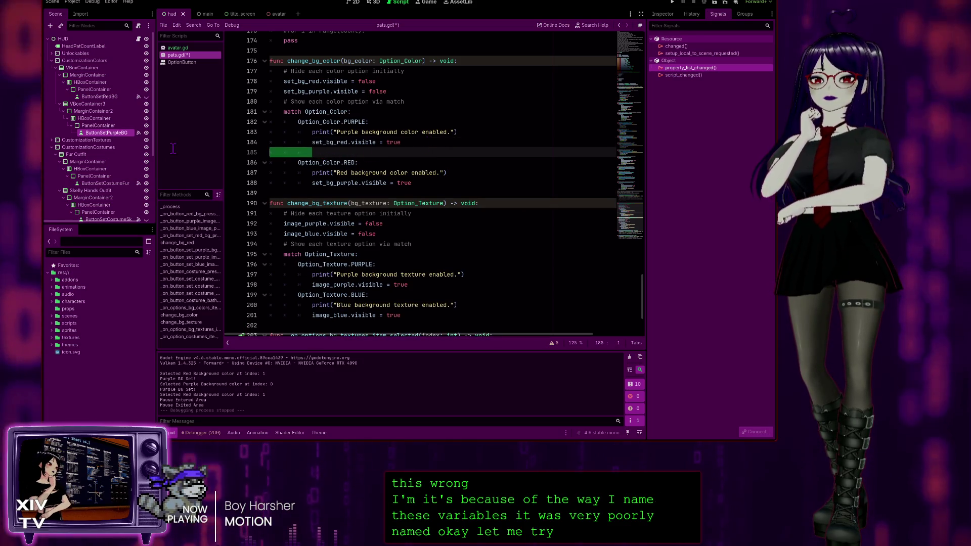
text(for node in get_tree().get_nodes_in_group("Backgrounds"): 		node.set_bg_red() 		print("Red BG Set!") 		%SFX_Success.play())
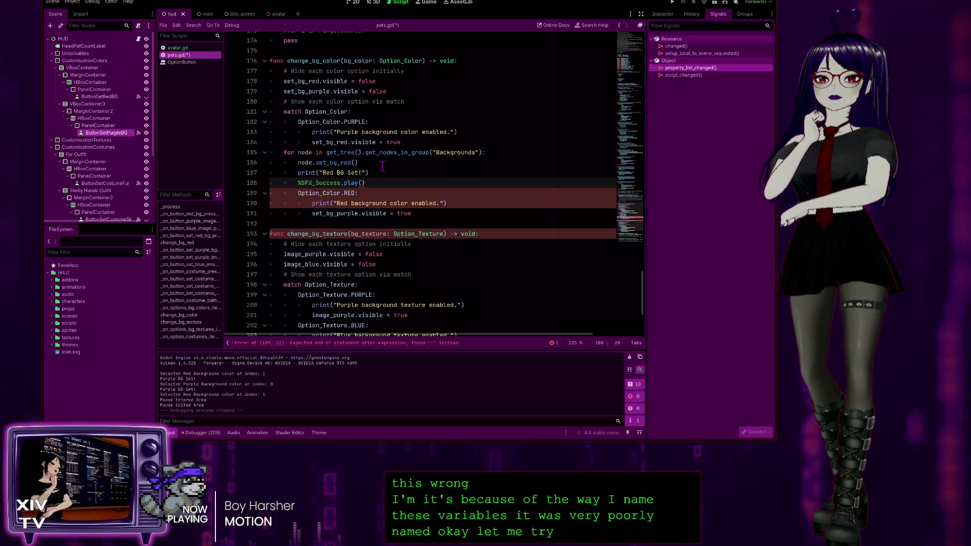
key(ctrl+z)
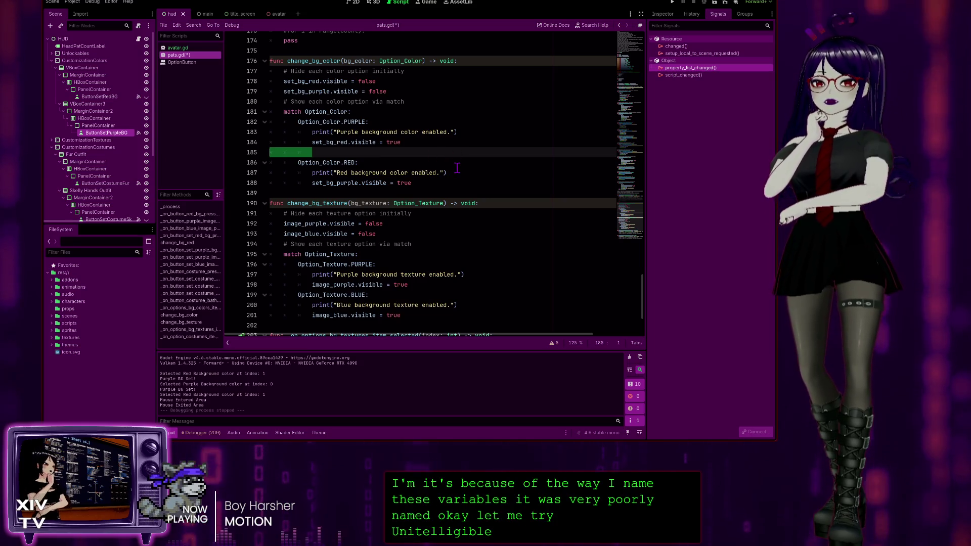
scroll(471, 71, up, 15)
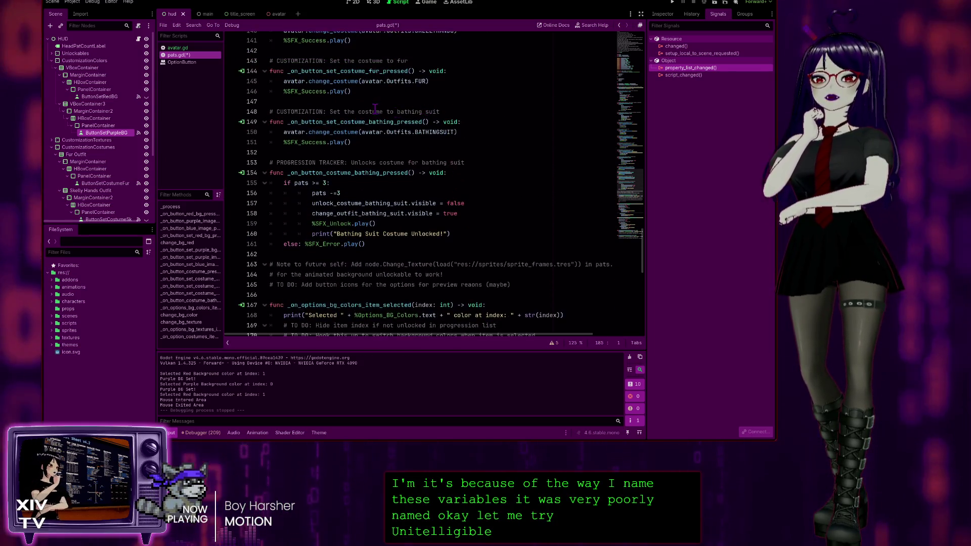
scroll(373, 111, up, 12)
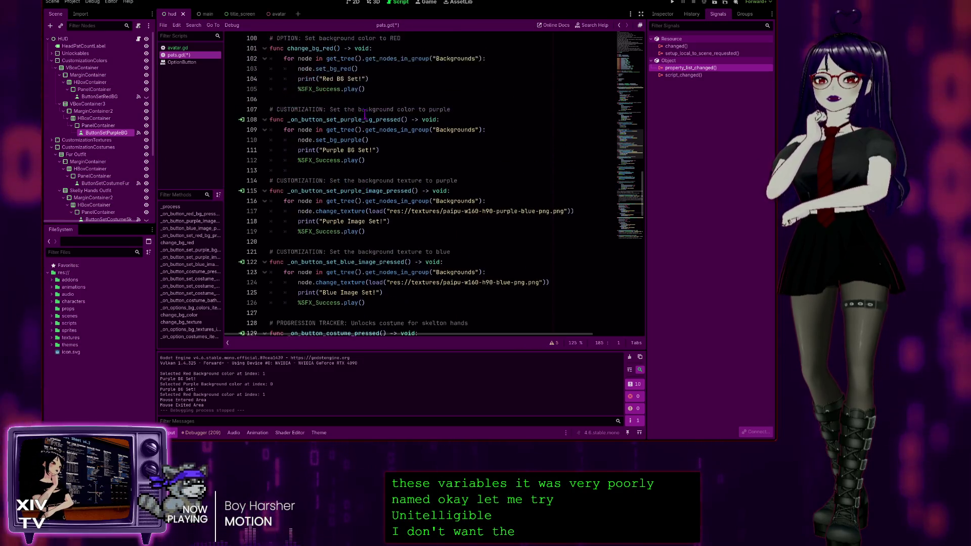
scroll(369, 118, up, 1)
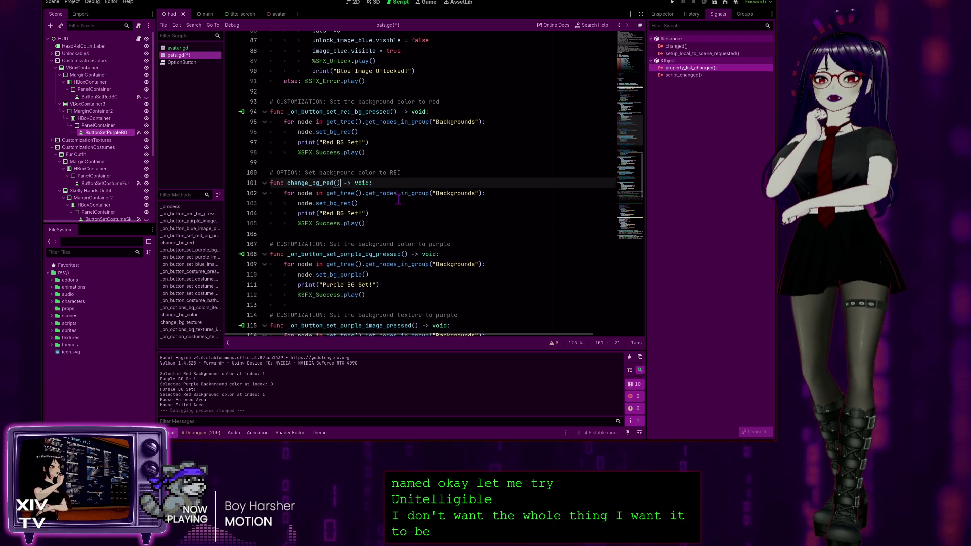
scroll(398, 199, down, 20)
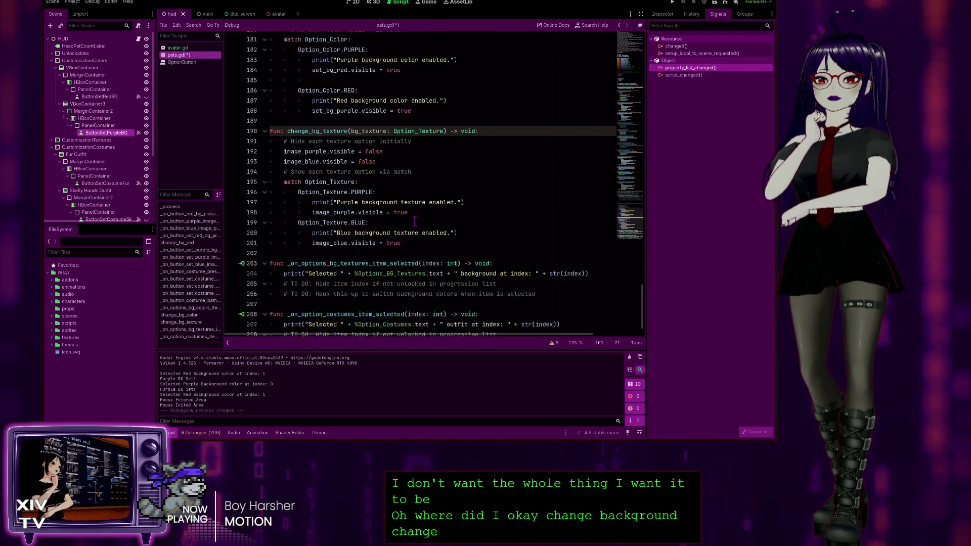
scroll(414, 221, up, 2)
click(402, 187)
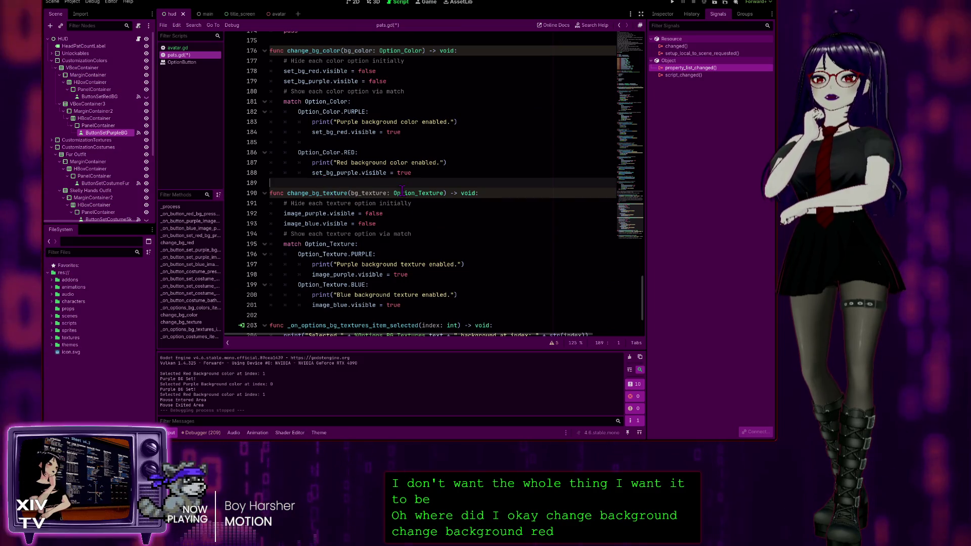
key(Tab)
key(Tab)
key(Tab)
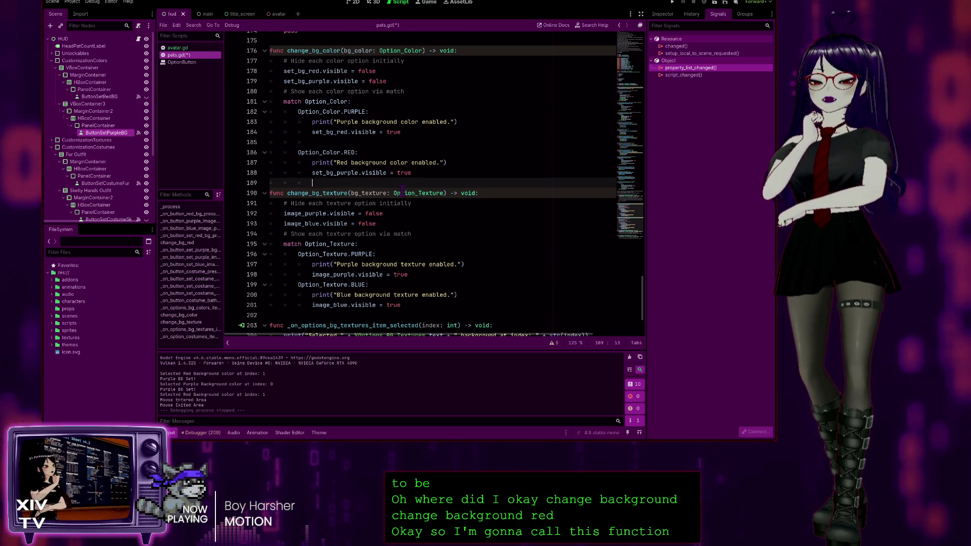
text(change)
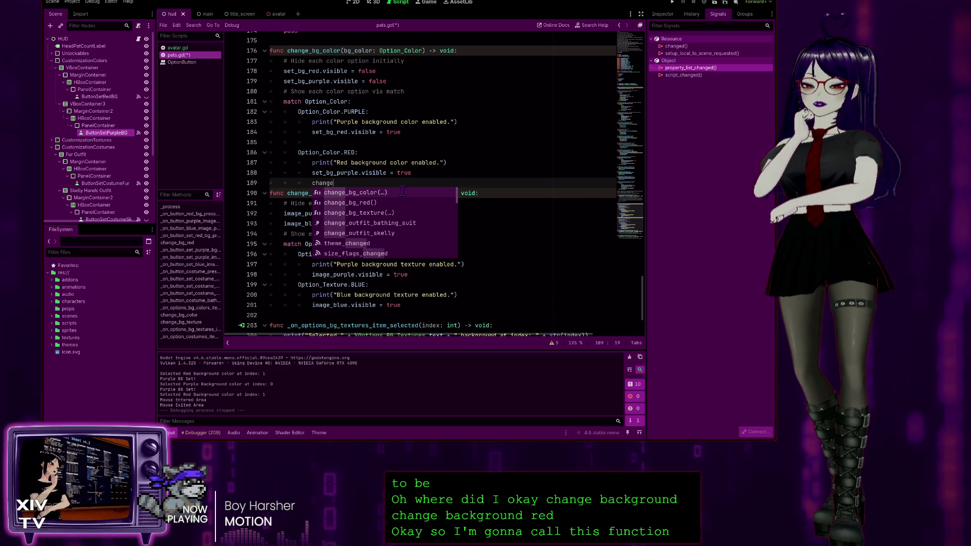
text(_bg_)
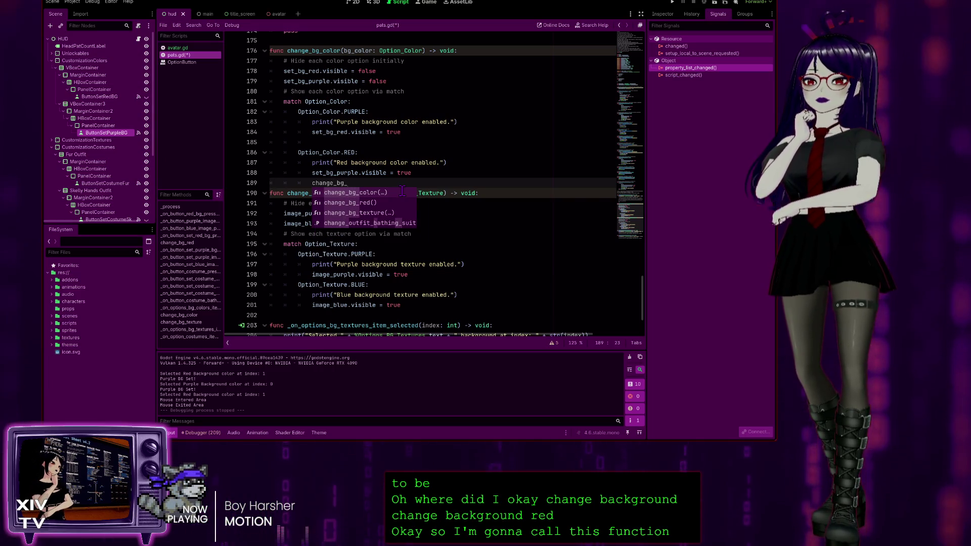
text(r)
key(Return)
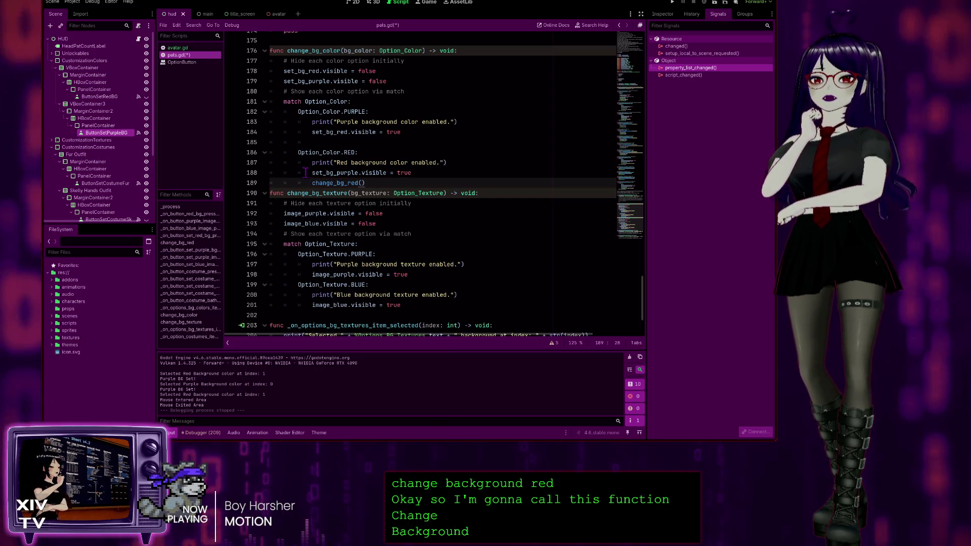
click(331, 173)
key(ctrl+k)
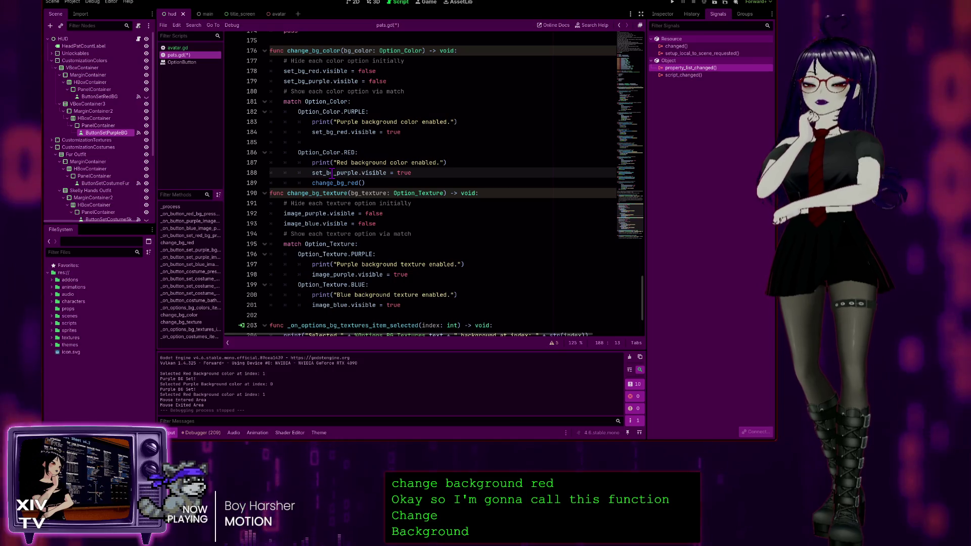
key(Up)
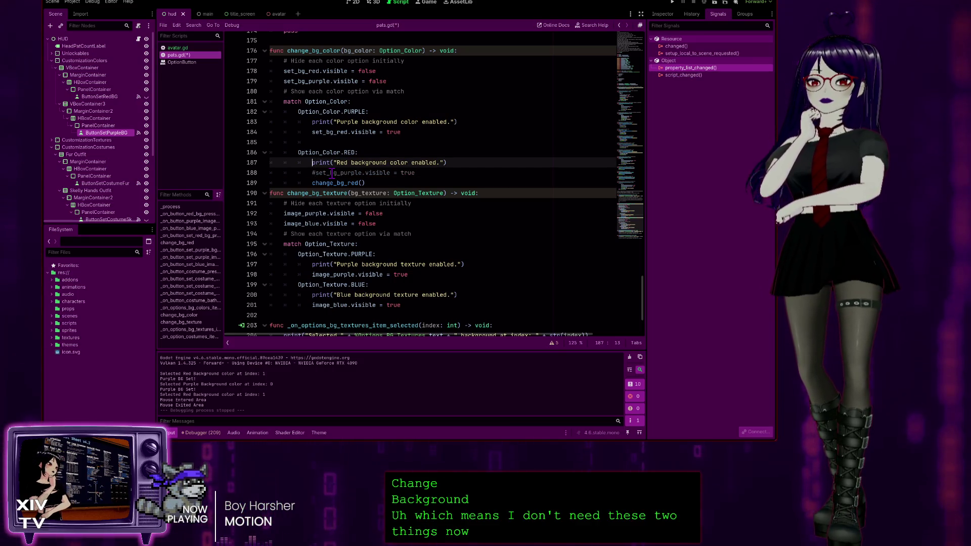
text(#)
click(395, 182)
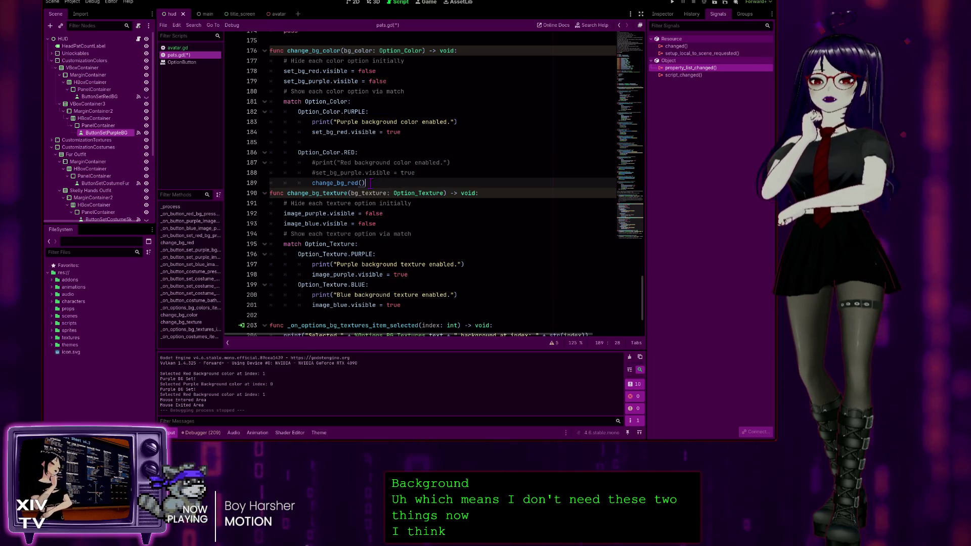
click(424, 139)
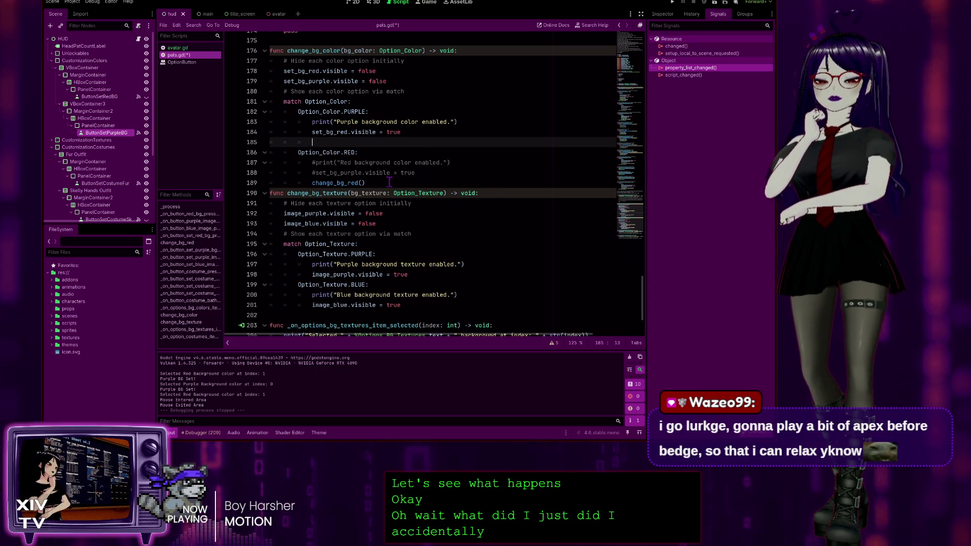
key(ctrl+z)
key(ctrl+z)
key(ctrl+z)
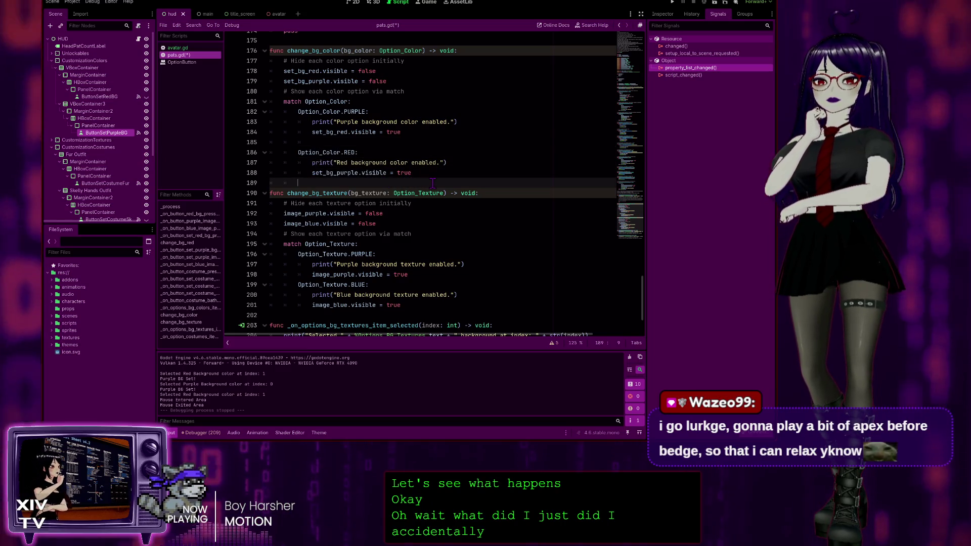
Undo back to the change_bg_red header, then redo to restore its full red-background body
key(ctrl+z)
key(ctrl+z)
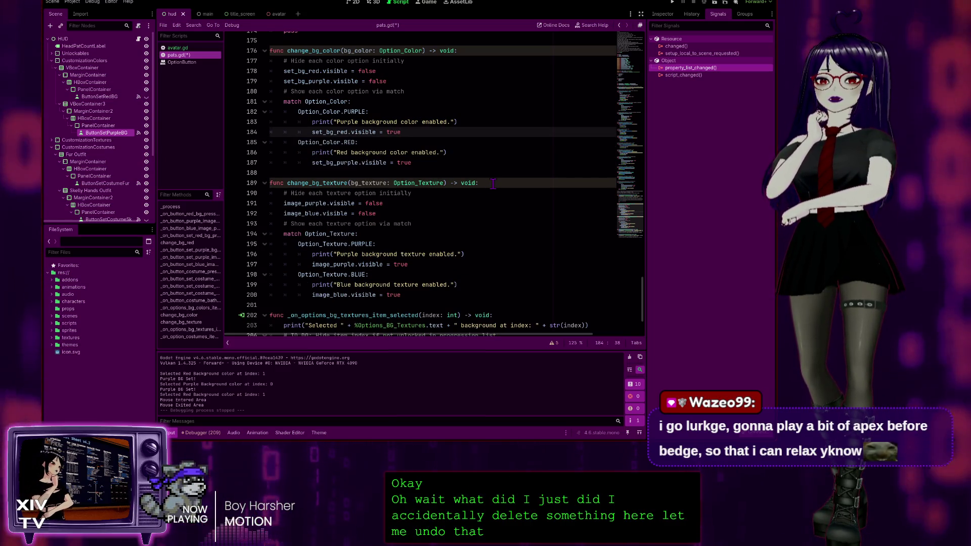
key(ctrl+z)
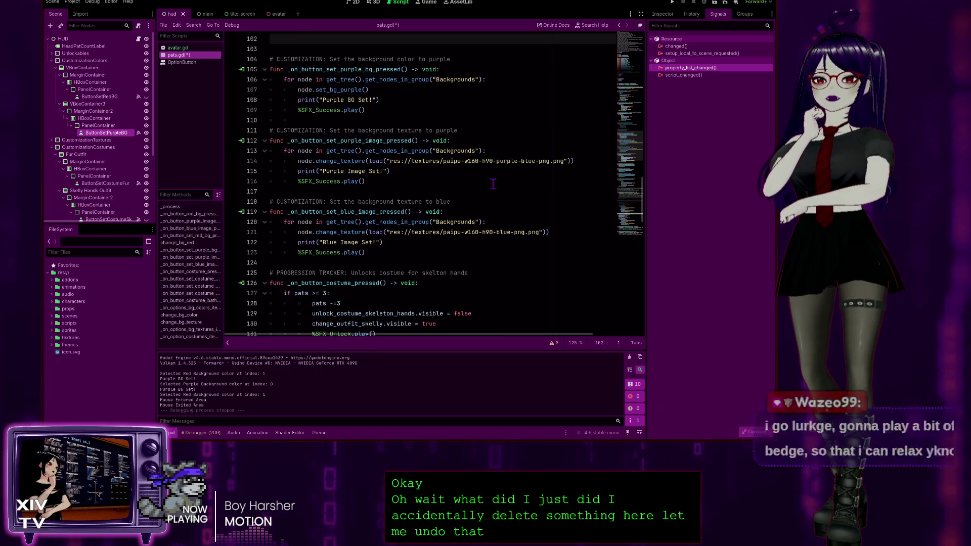
key(ctrl+z)
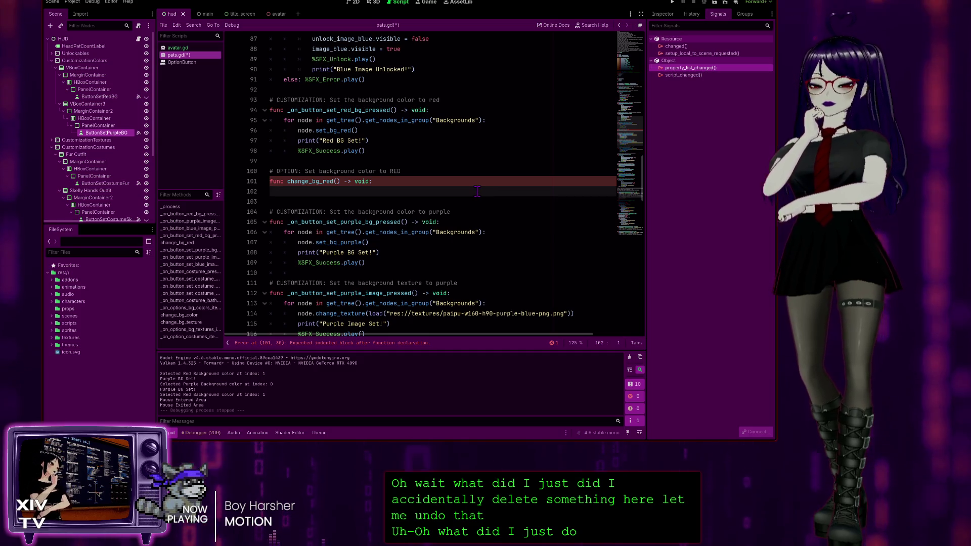
key(Tab)
key(ctrl+z)
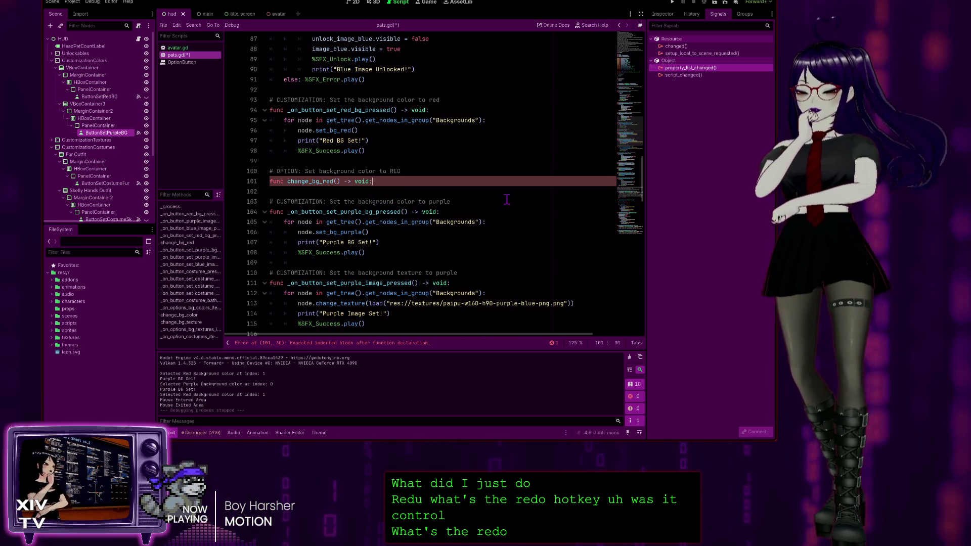
key(ctrl+shift+z)
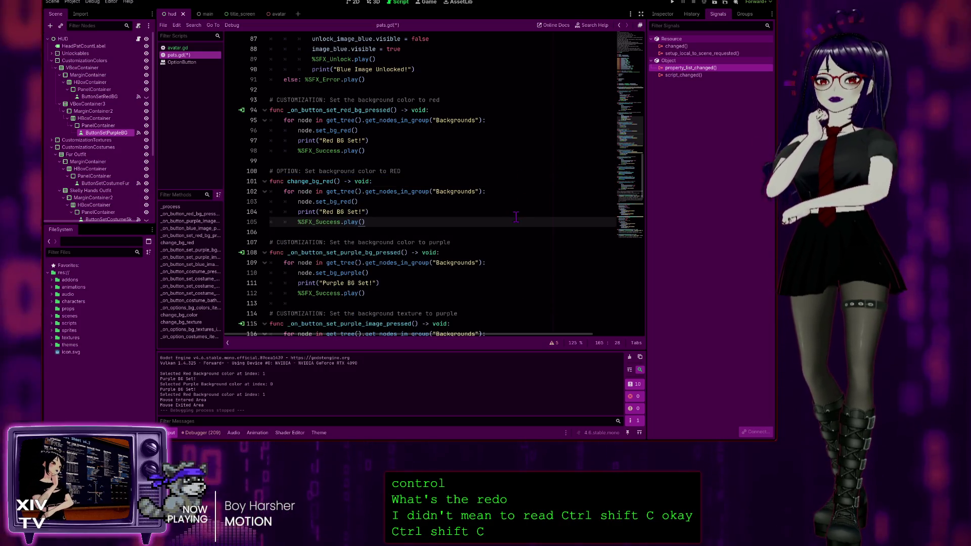
scroll(363, 187, down, 15)
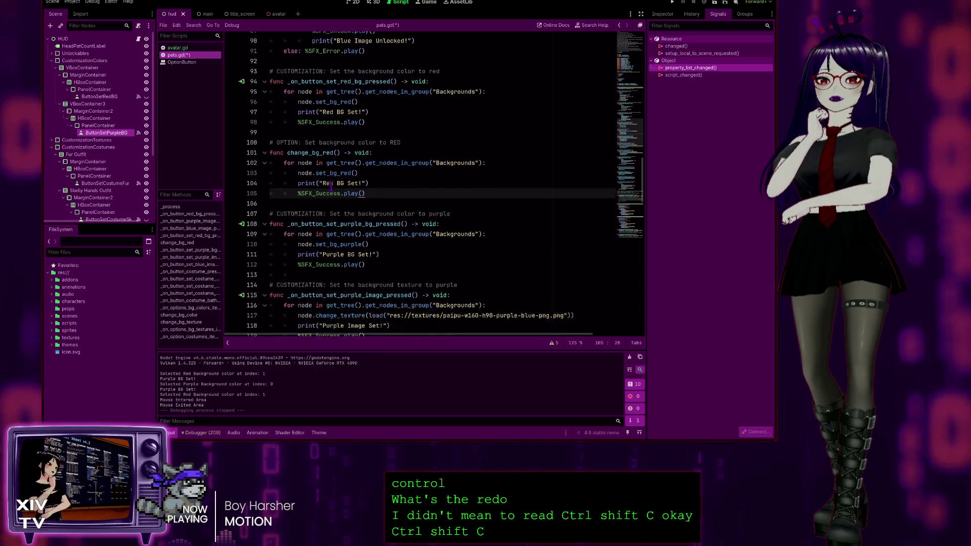
Add a change_bg_red() call on a new line in change_bg_color's RED case
scroll(367, 221, down, 14)
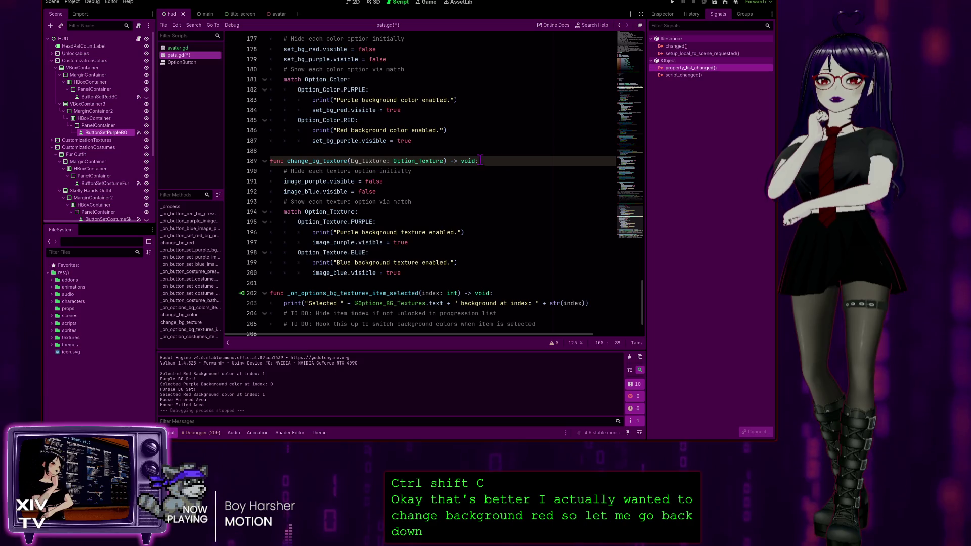
scroll(378, 191, down, 2)
scroll(323, 167, up, 4)
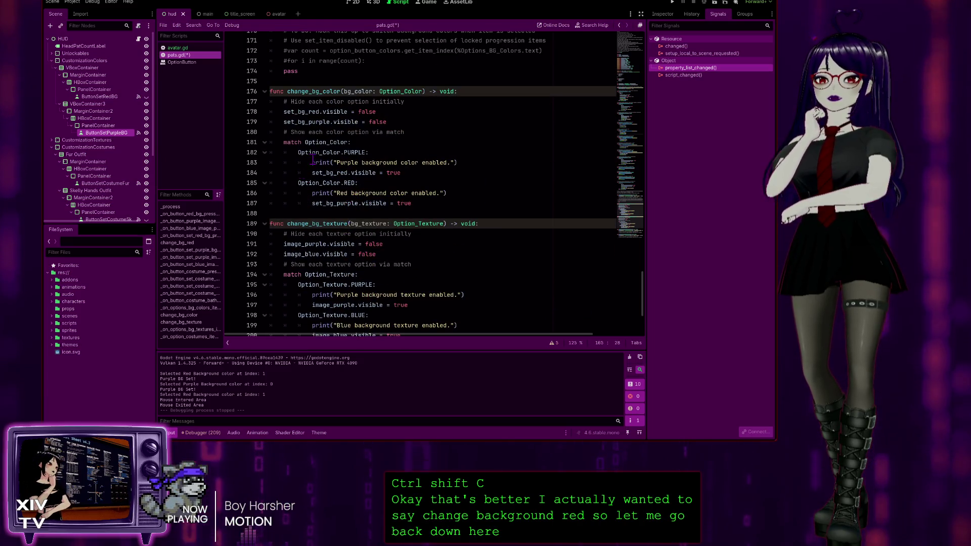
click(429, 201)
key(Return)
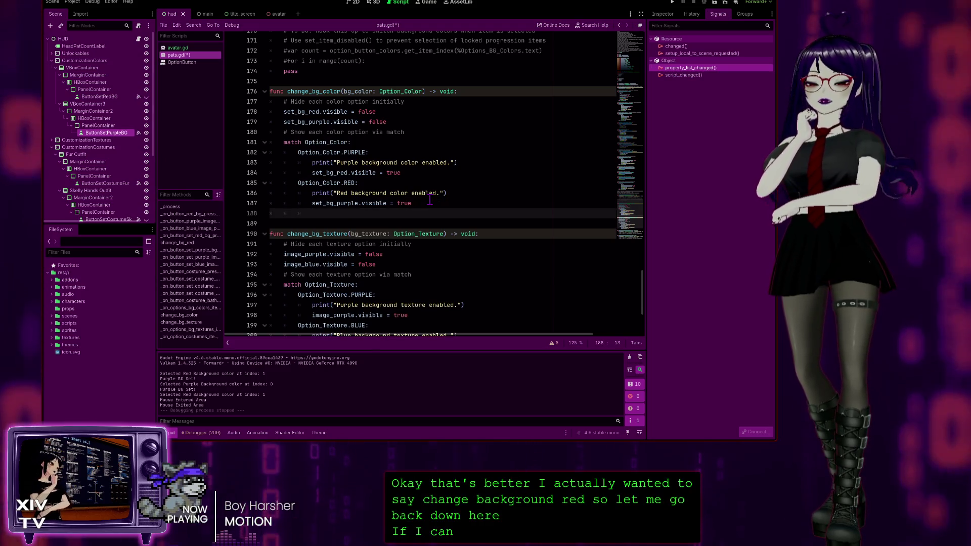
text(change_)
key(Down)
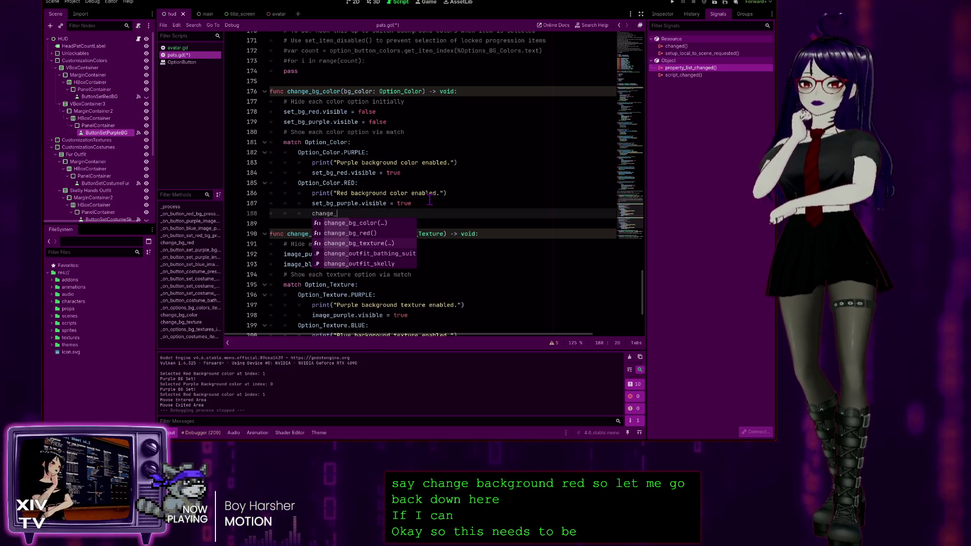
key(Return)
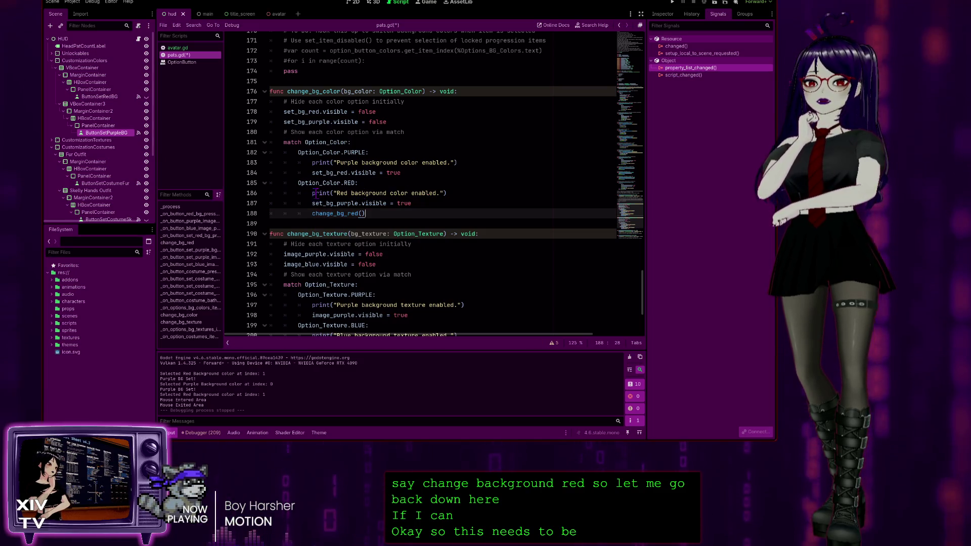
Comment out the RED case's print and set_bg_purple lines and save pats.gd
drag(427, 202, 270, 193)
key(ctrl+k)
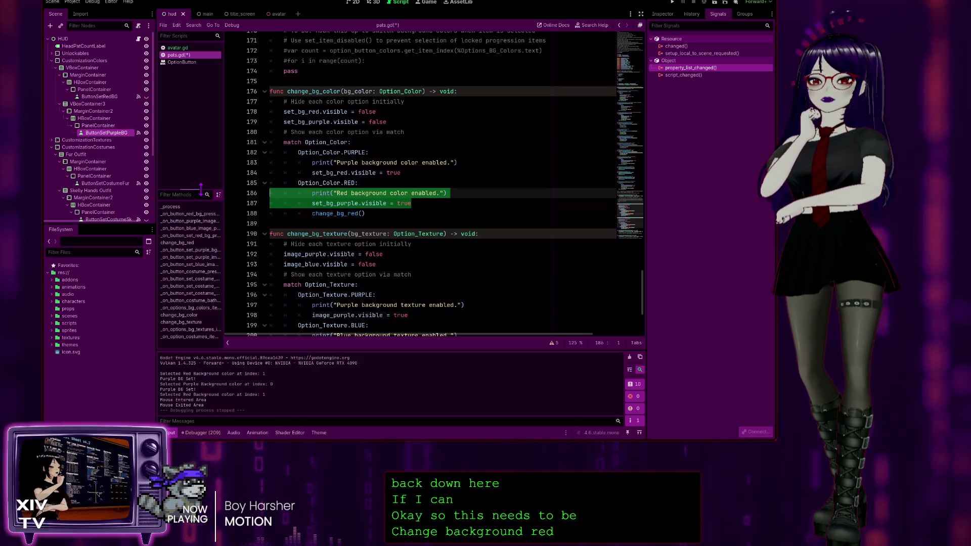
click(444, 193)
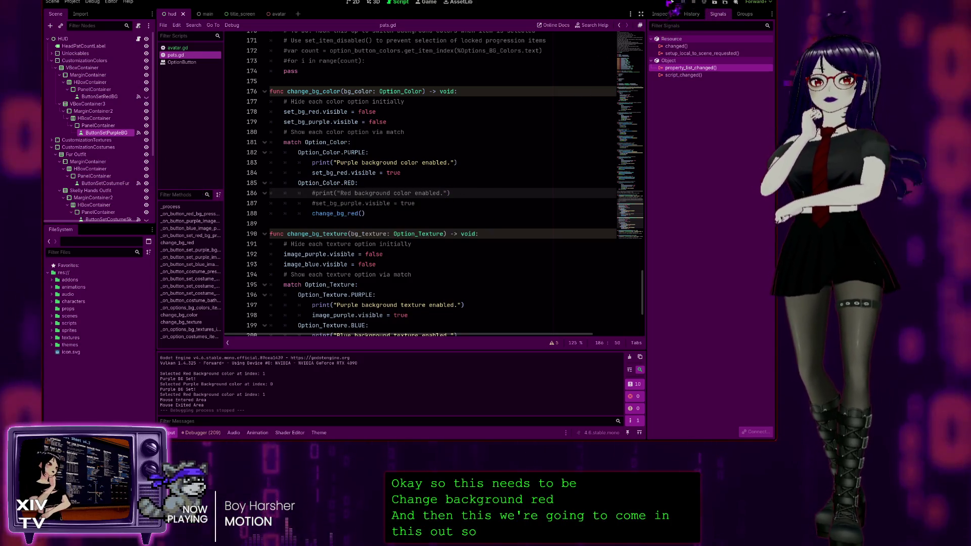
key(ctrl+s)
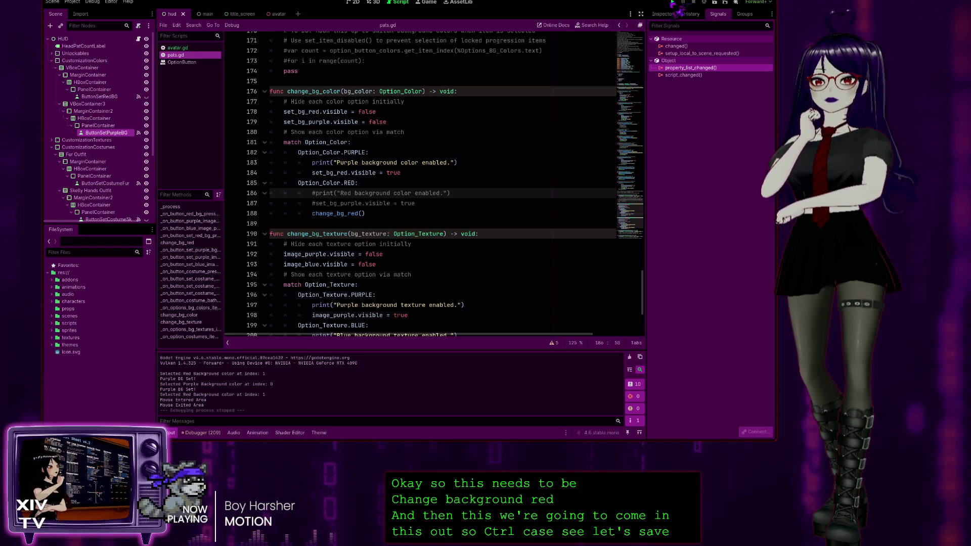
Run the game, pat the character's head to earn pats, and unlock the red background
click(673, 3)
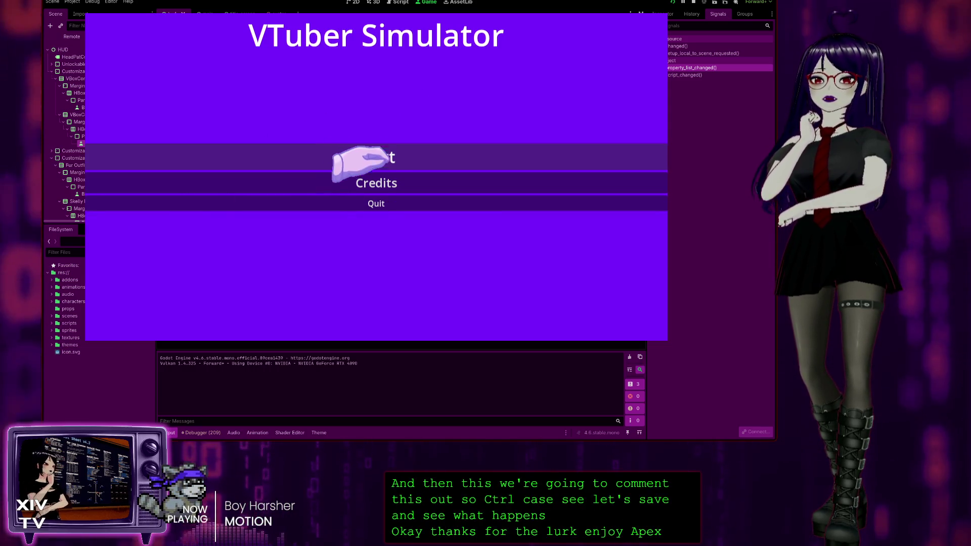
click(360, 159)
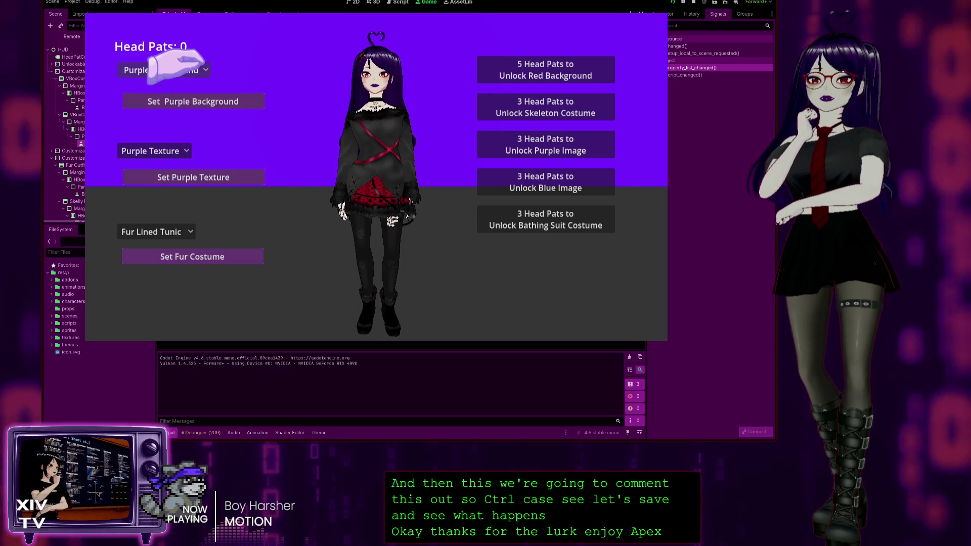
click(172, 67)
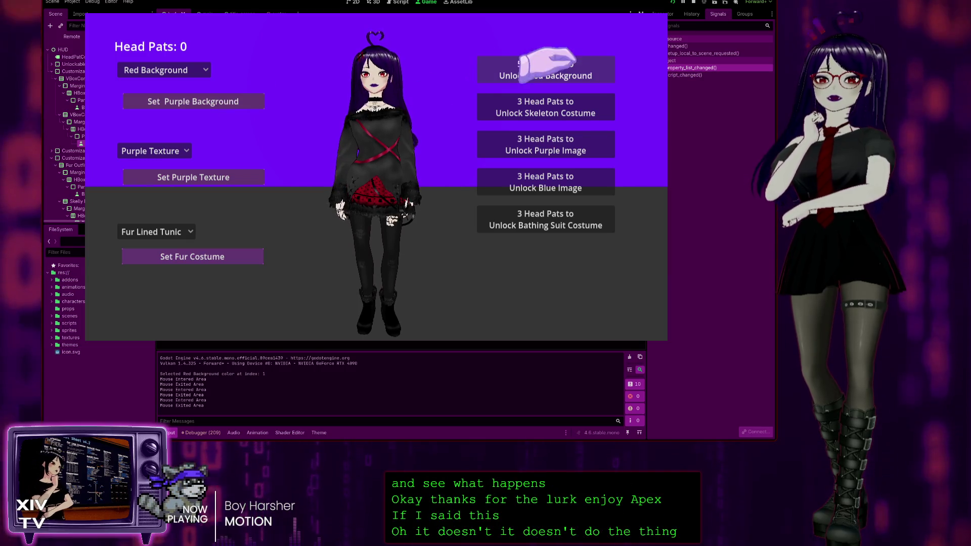
click(372, 76)
click(372, 75)
click(371, 76)
click(372, 76)
click(371, 76)
click(372, 75)
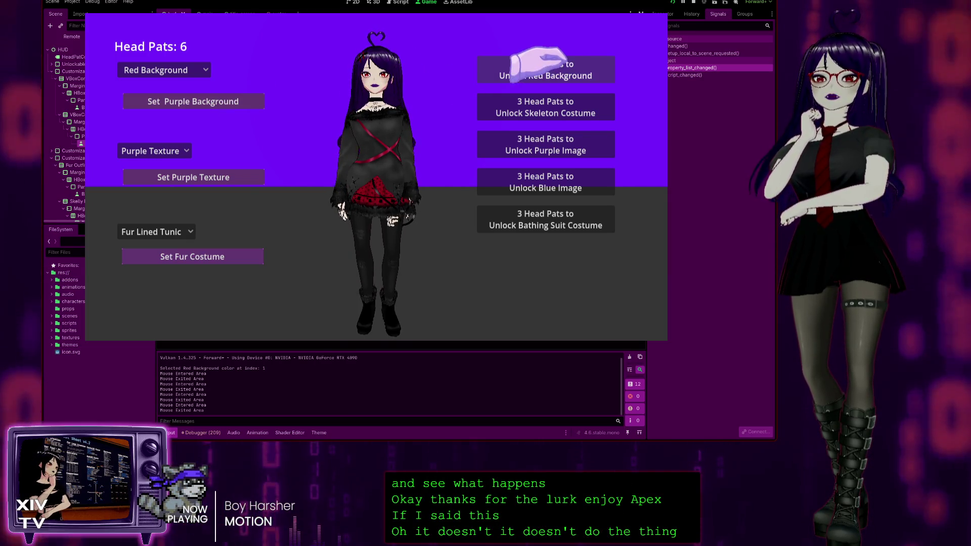
click(495, 70)
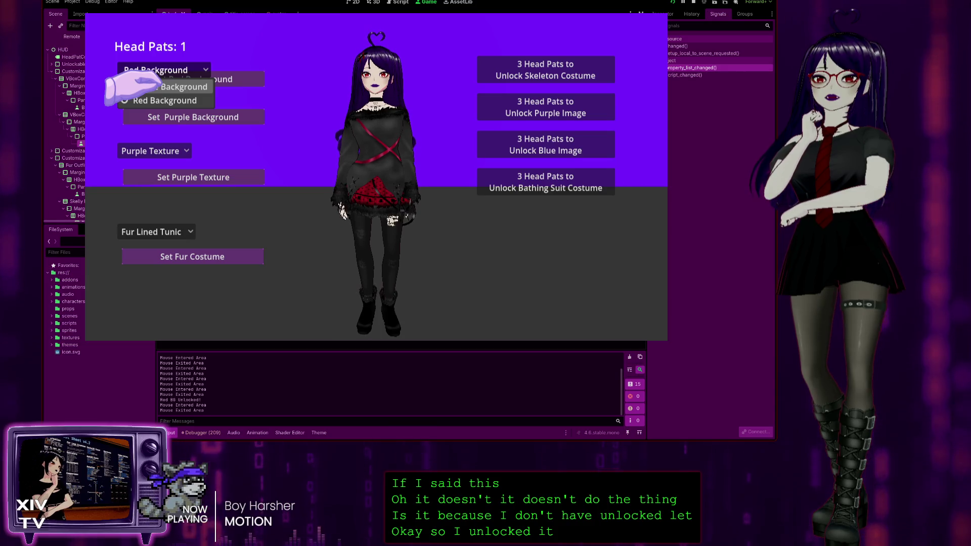
Choose Purple Background, apply the red background anyway, then stop the game
click(152, 86)
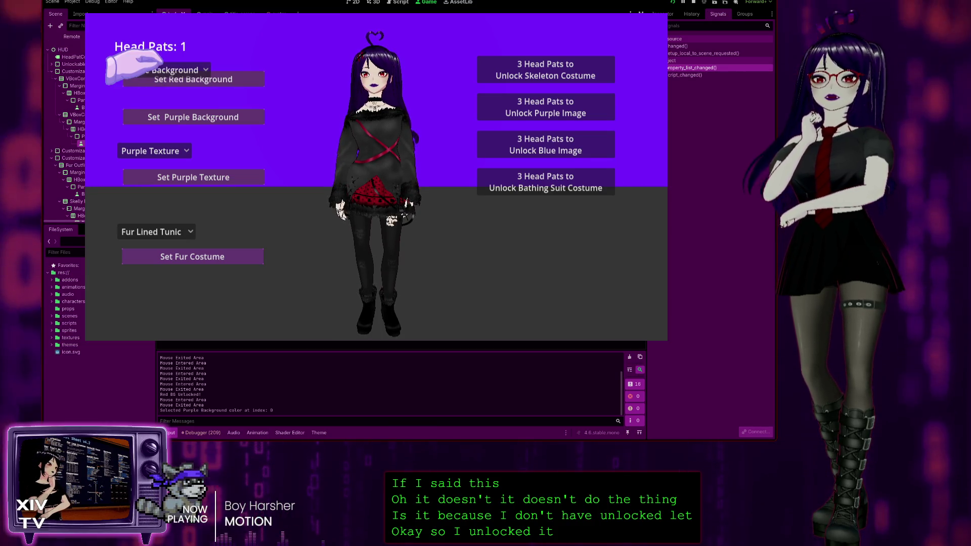
click(136, 69)
click(117, 110)
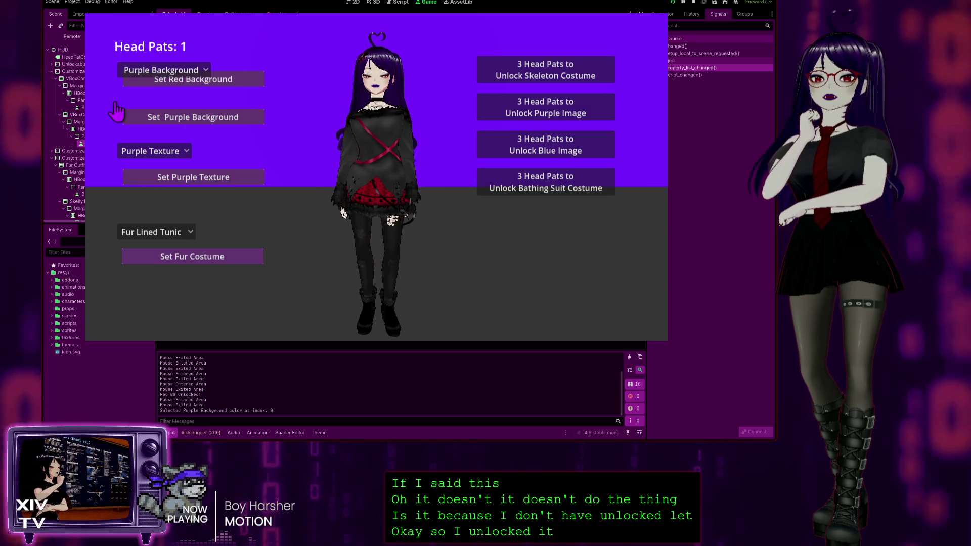
click(217, 80)
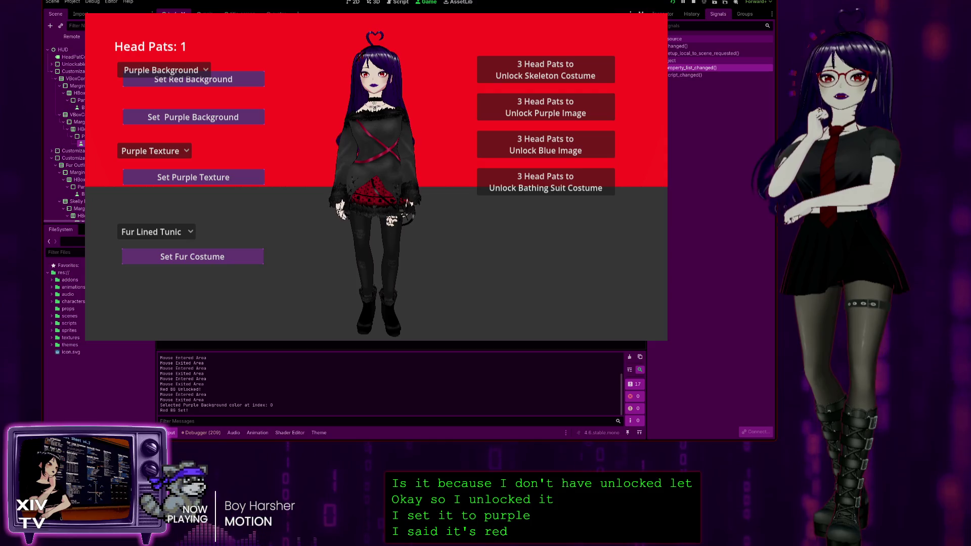
key(F8)
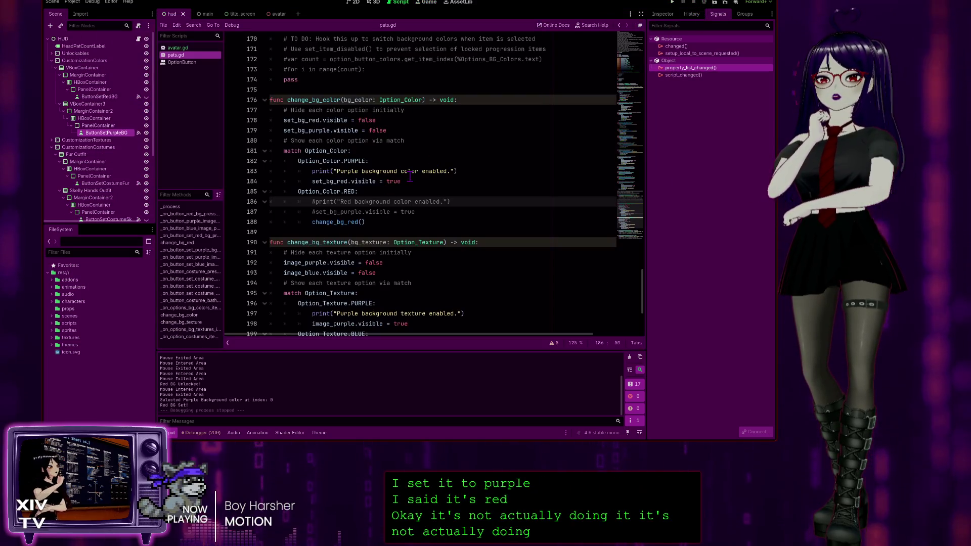
click(375, 222)
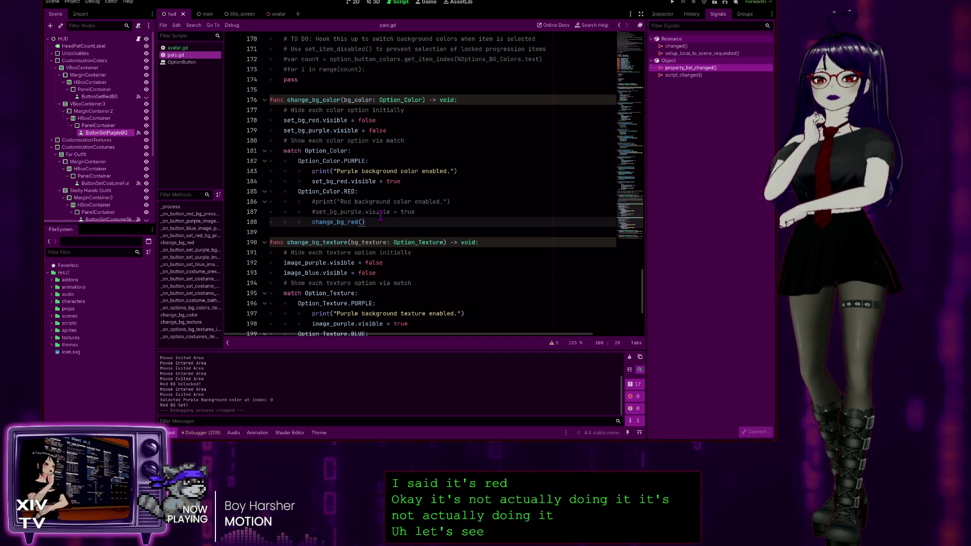
scroll(382, 205, up, 15)
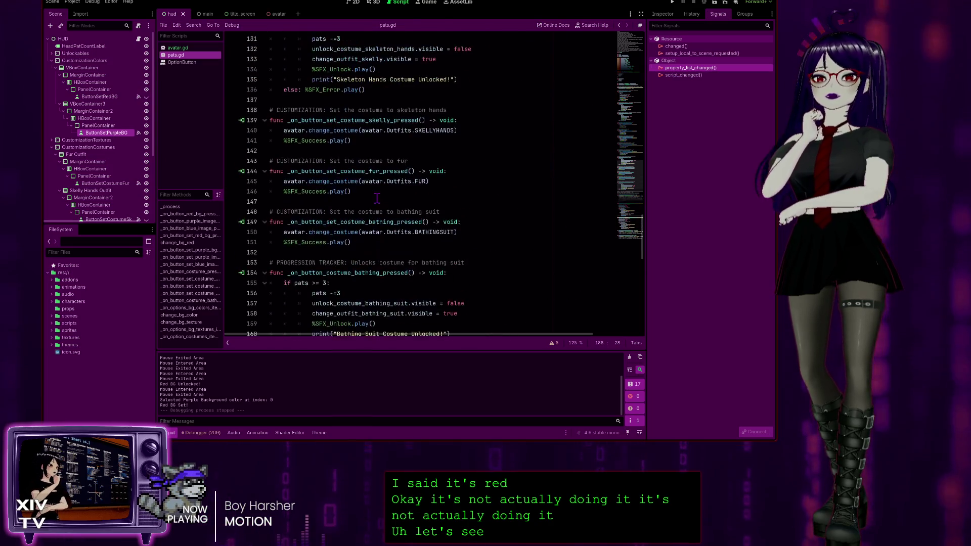
scroll(371, 196, up, 14)
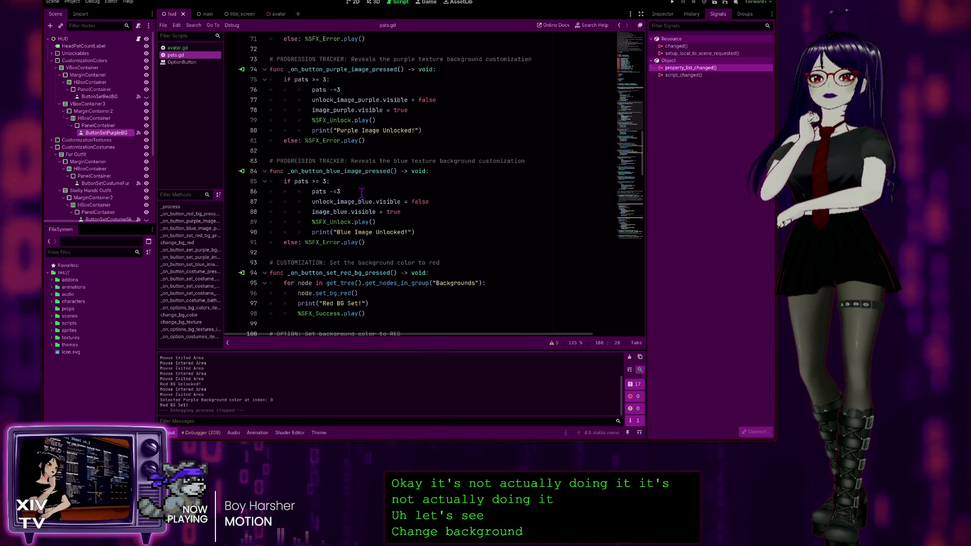
scroll(364, 193, down, 3)
scroll(399, 139, down, 2)
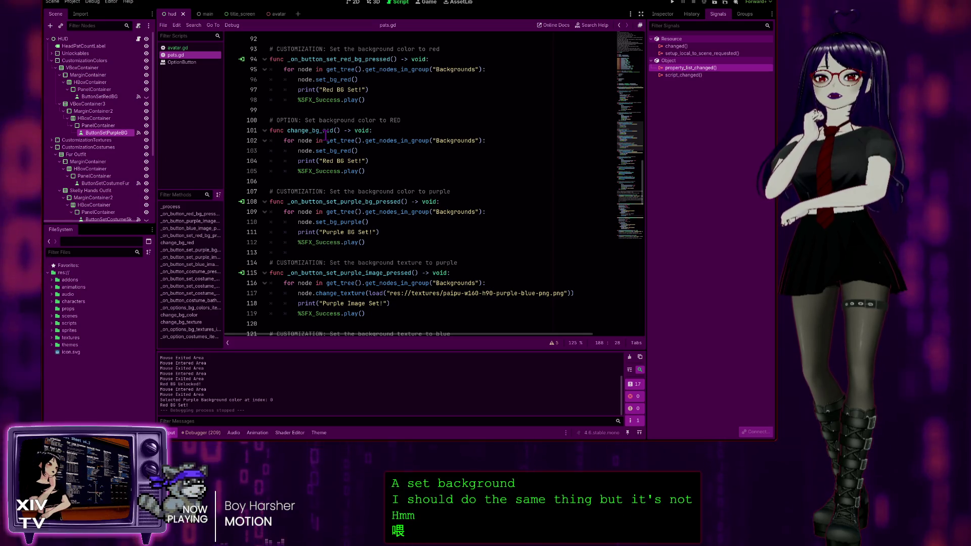
scroll(374, 152, down, 7)
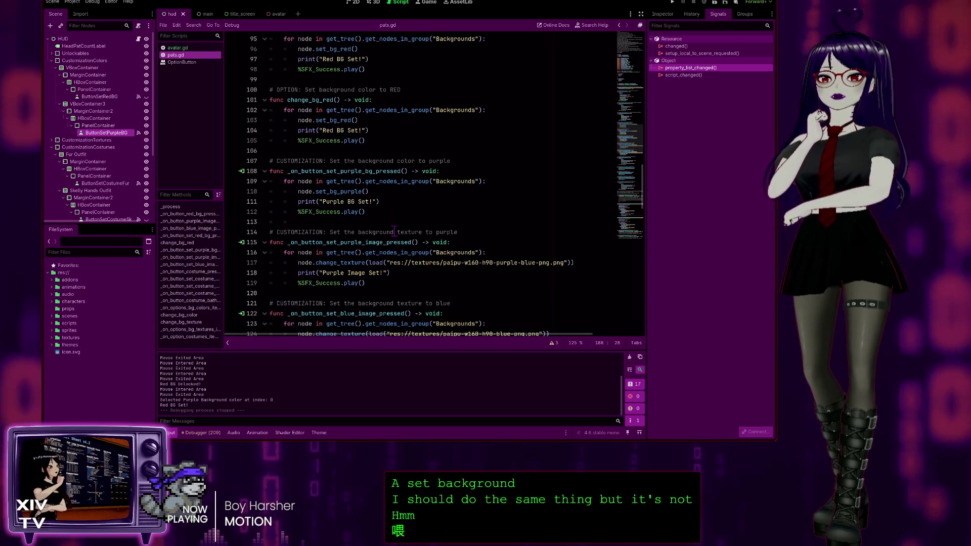
scroll(394, 210, down, 10)
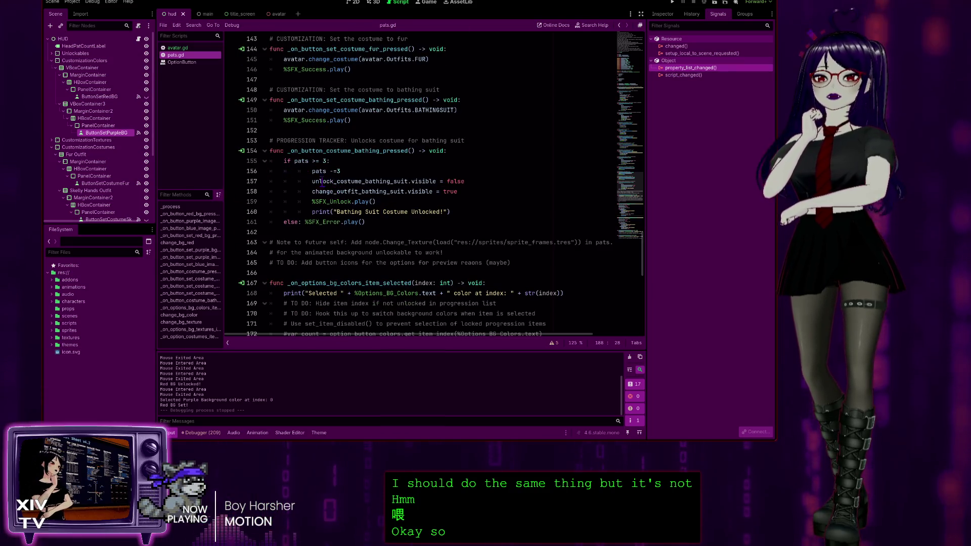
scroll(349, 156, down, 10)
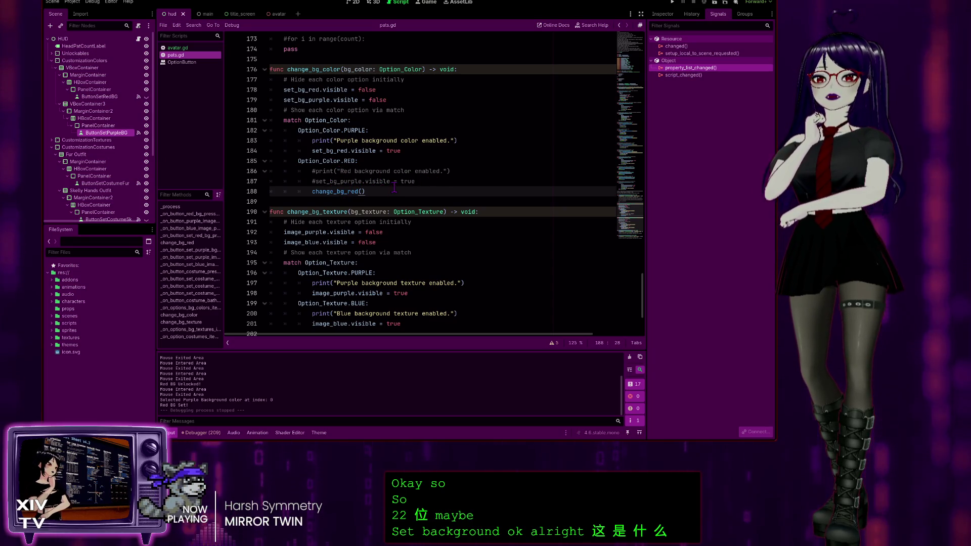
scroll(394, 187, up, 20)
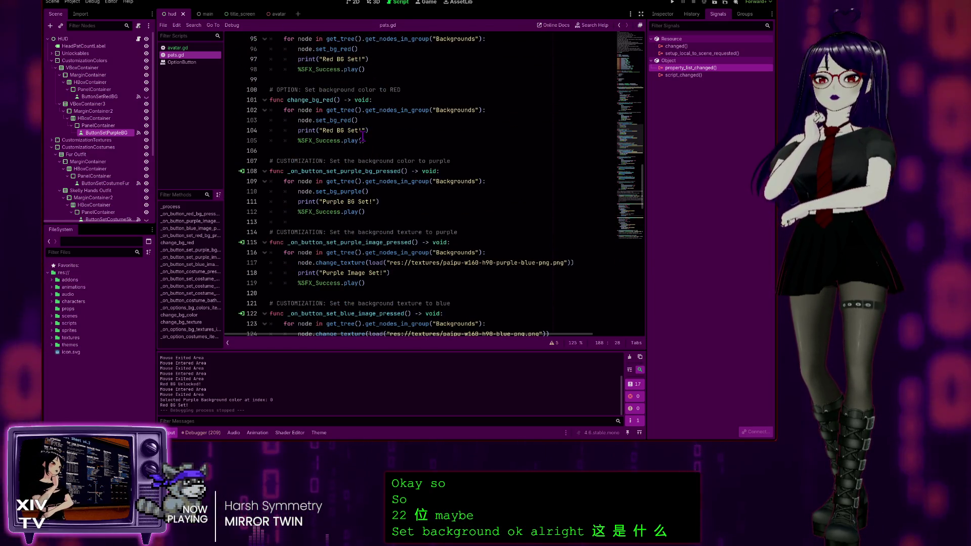
scroll(377, 150, up, 2)
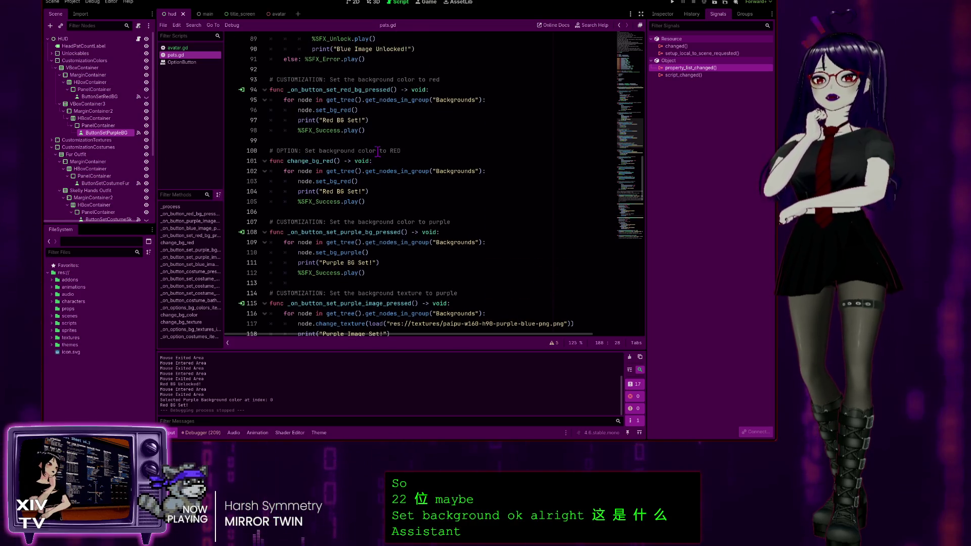
scroll(373, 122, up, 3)
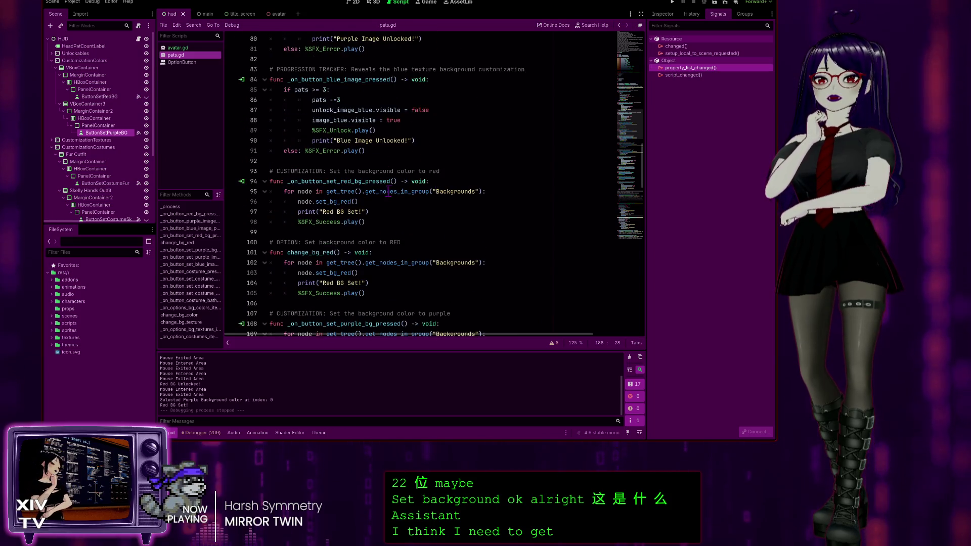
scroll(388, 191, down, 2)
click(371, 215)
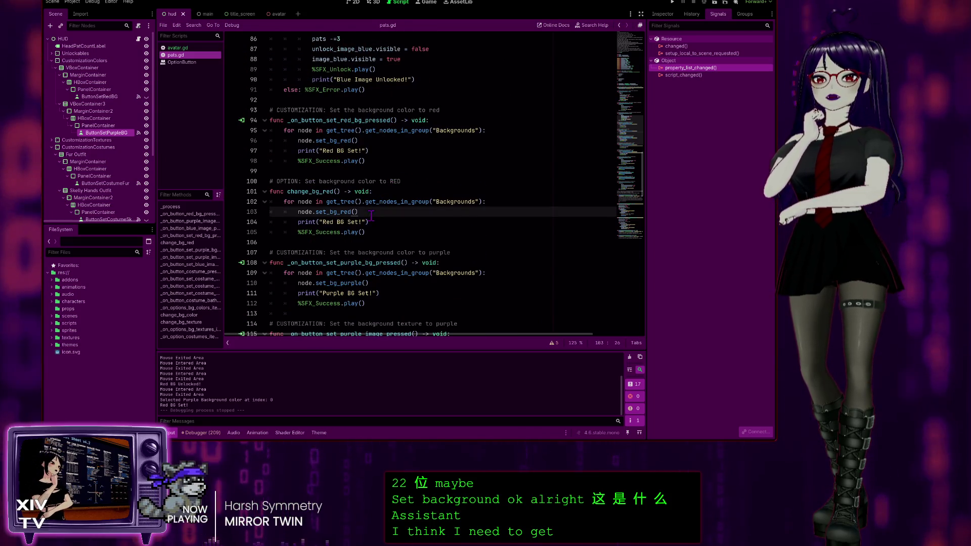
scroll(443, 145, down, 2)
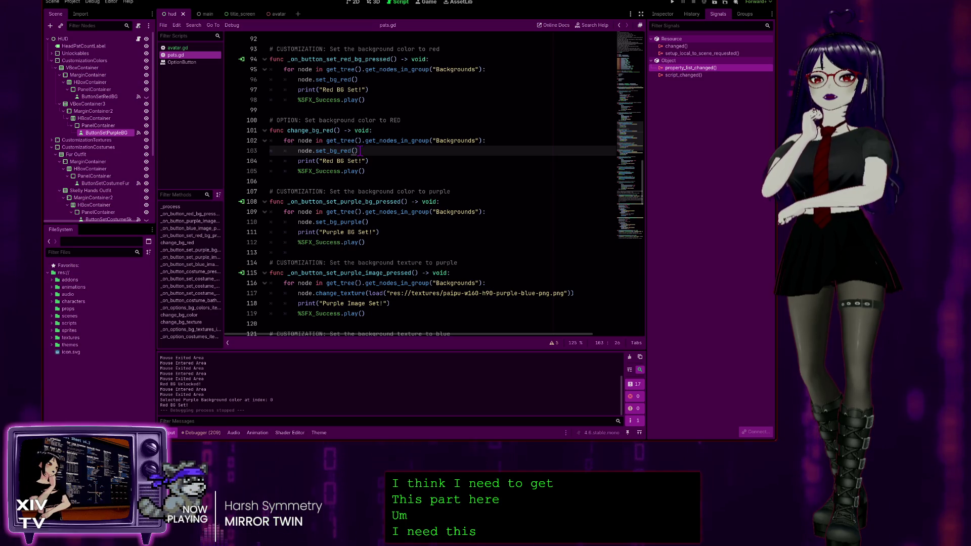
click(330, 150)
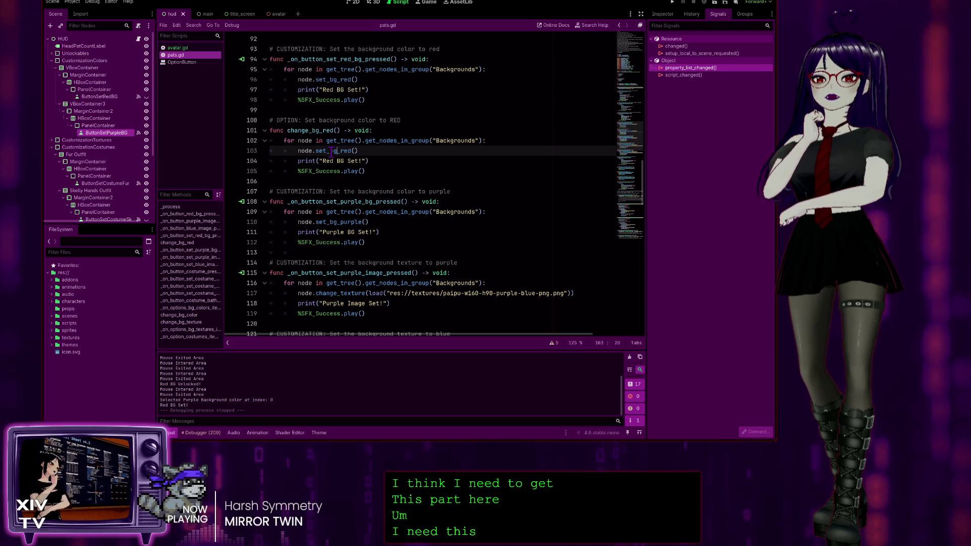
click(359, 151)
scroll(362, 117, up, 20)
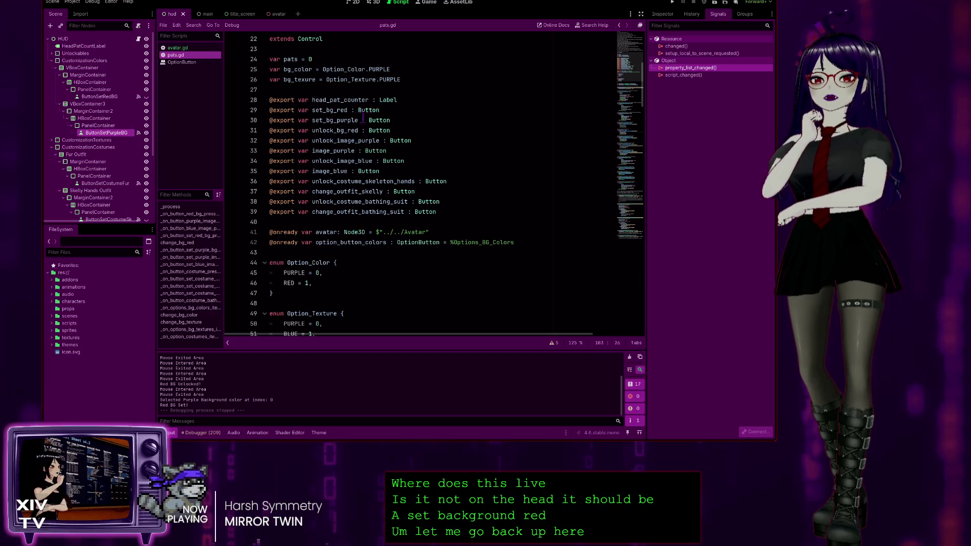
scroll(370, 120, down, 5)
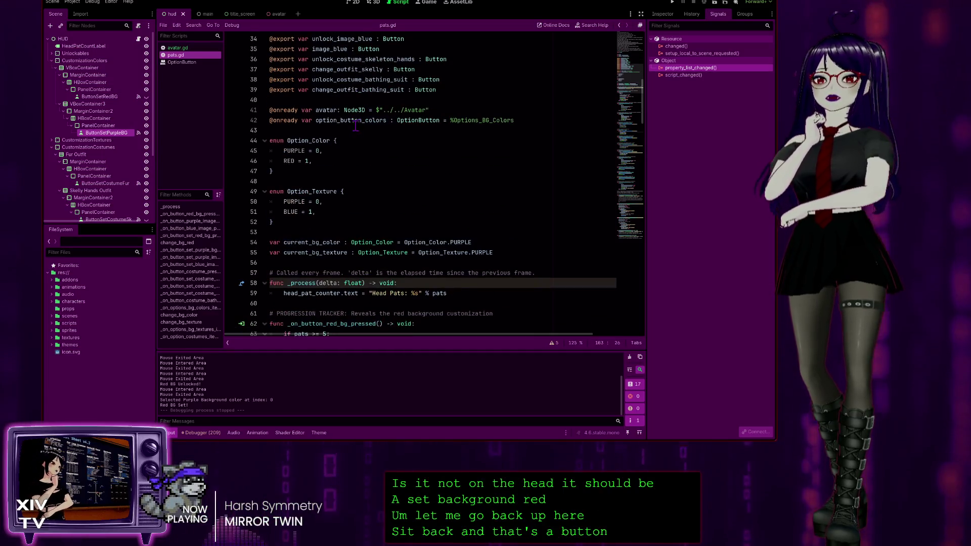
scroll(399, 86, down, 2)
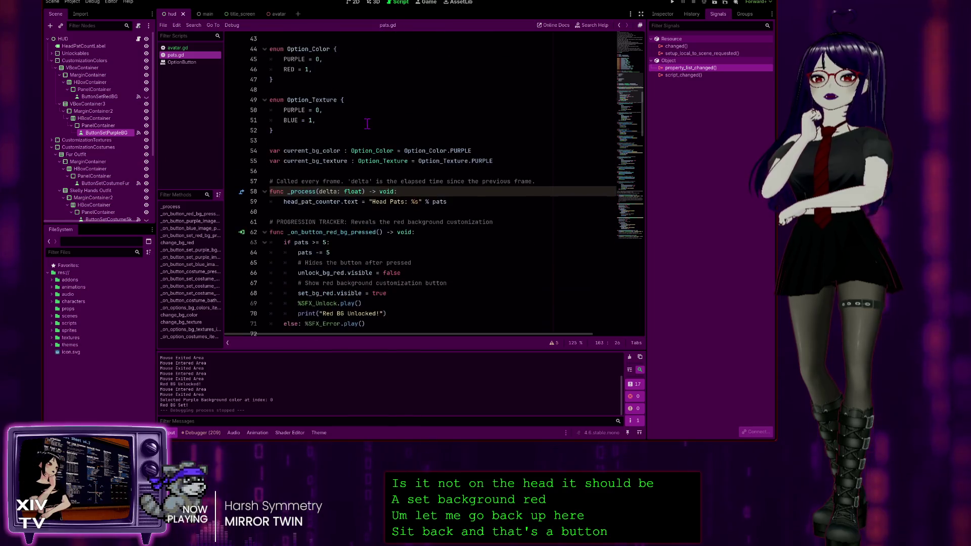
scroll(385, 106, up, 2)
scroll(367, 131, down, 7)
scroll(368, 131, down, 2)
scroll(368, 131, up, 8)
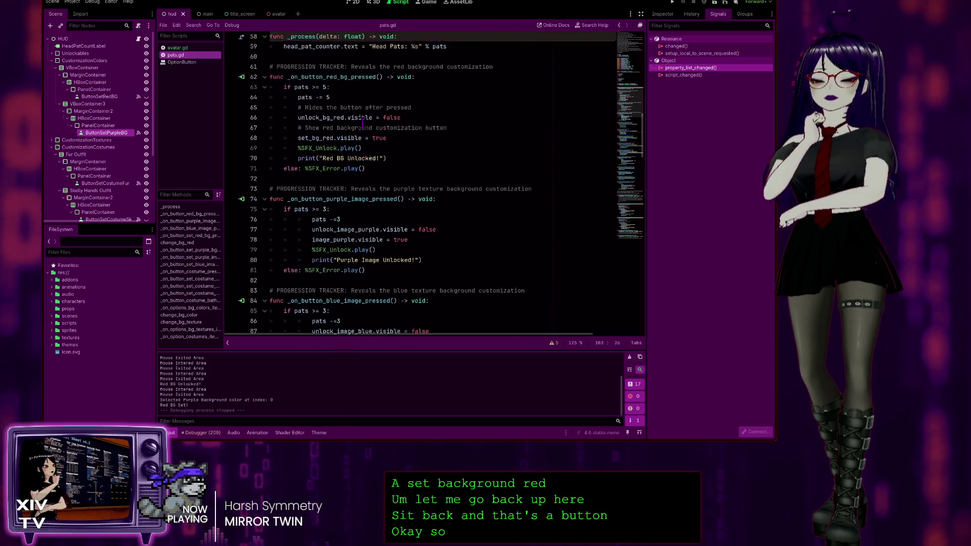
scroll(370, 131, down, 9)
scroll(367, 131, down, 5)
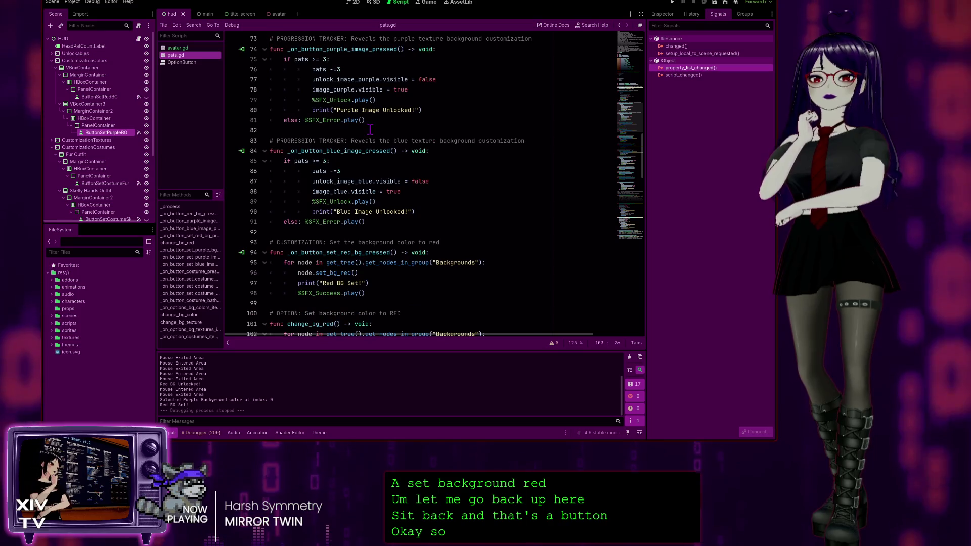
scroll(359, 131, down, 3)
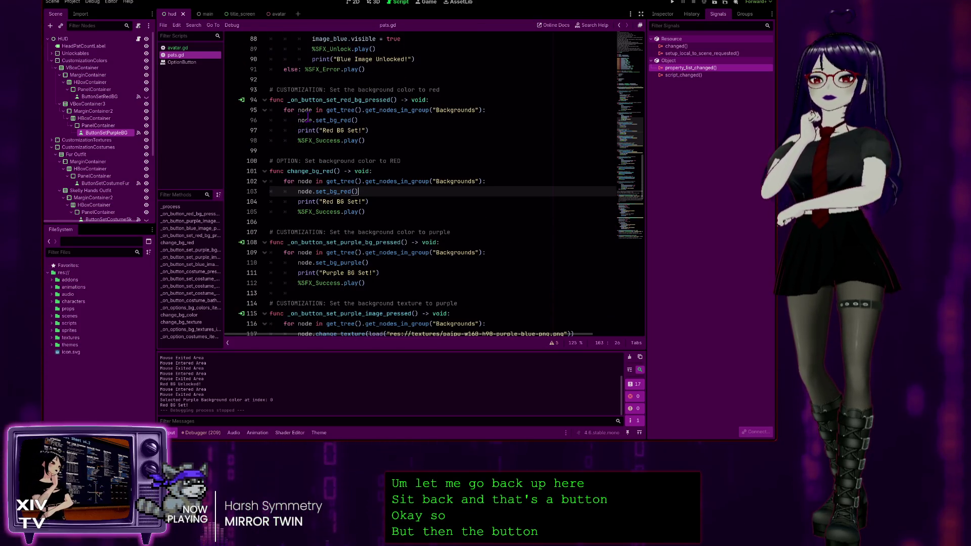
scroll(323, 107, down, 2)
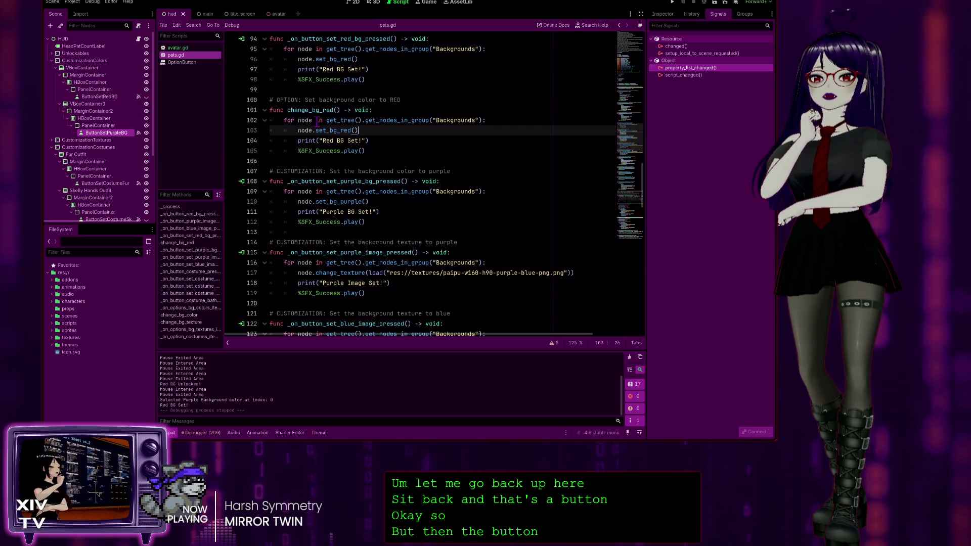
scroll(357, 123, up, 4)
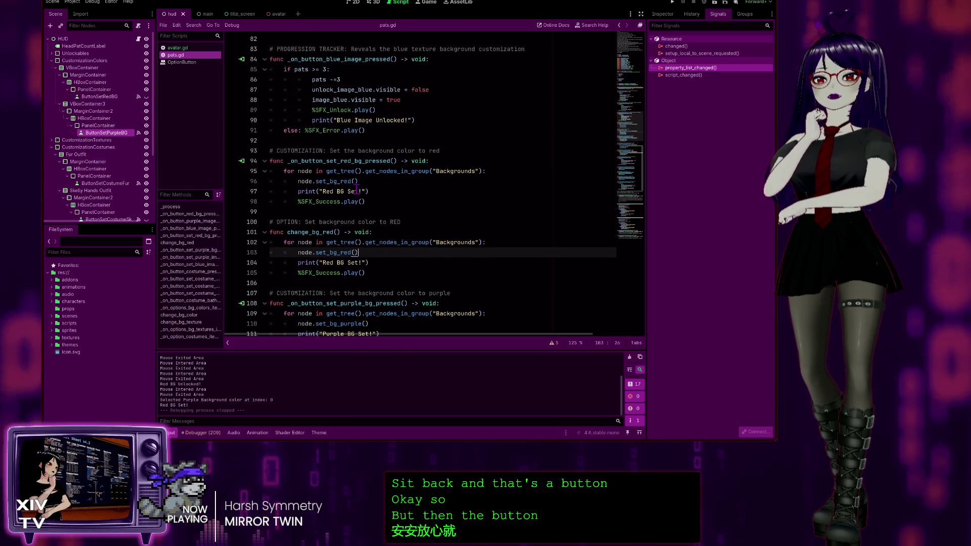
click(305, 172)
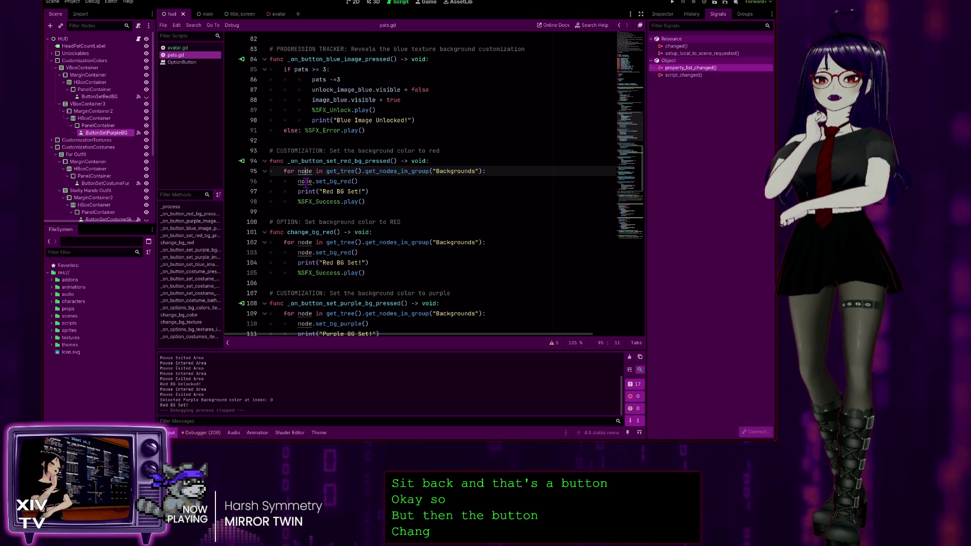
scroll(305, 184, up, 1)
key(Home)
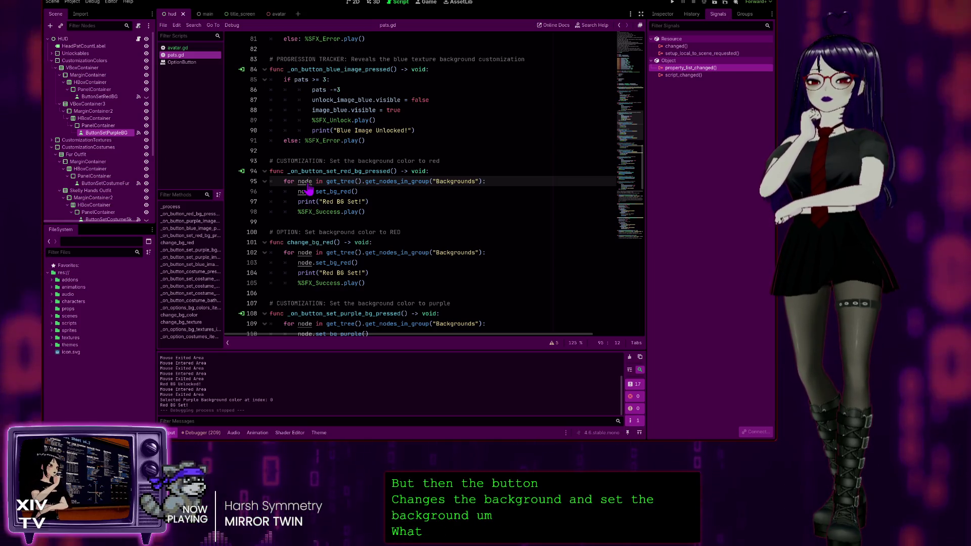
ctrl+click(308, 187)
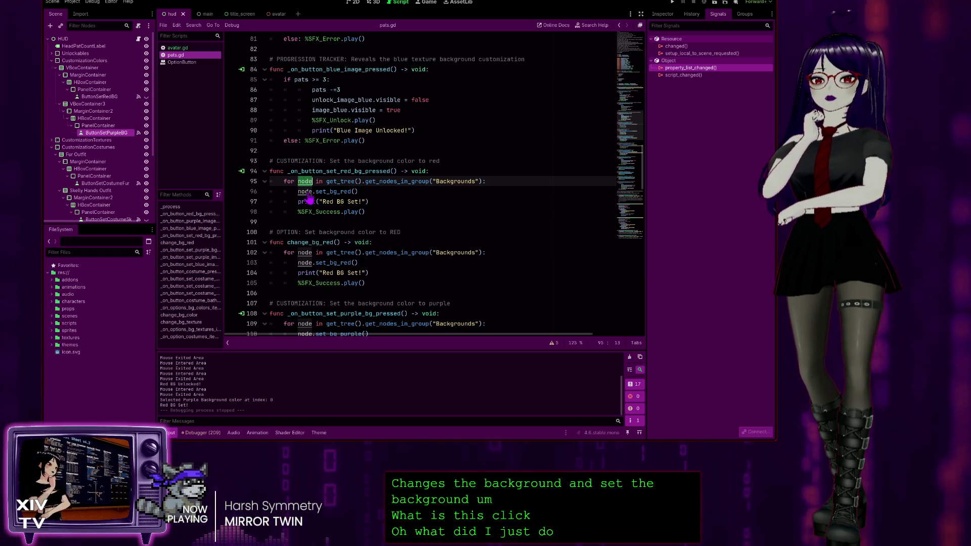
key(Home)
key(Home)
ctrl+click(307, 193)
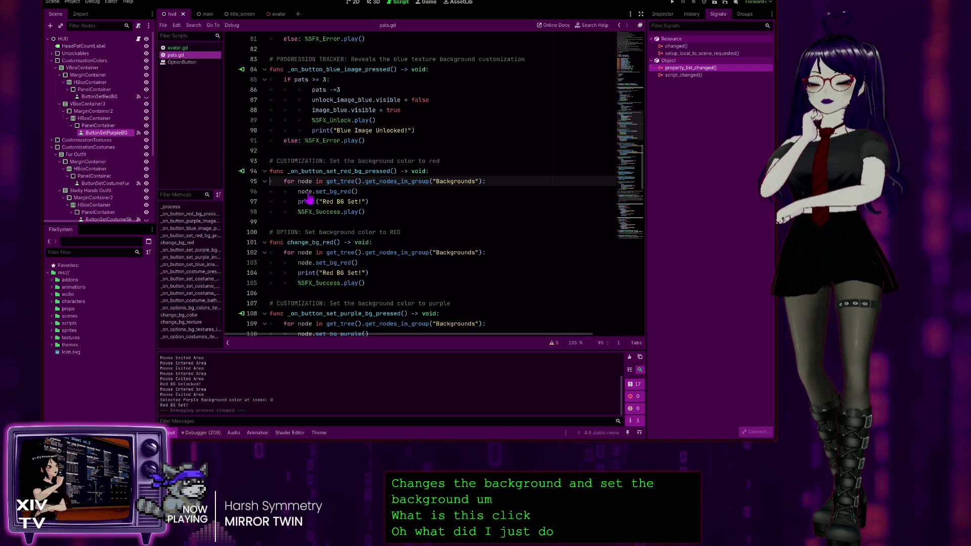
click(347, 181)
scroll(343, 180, down, 3)
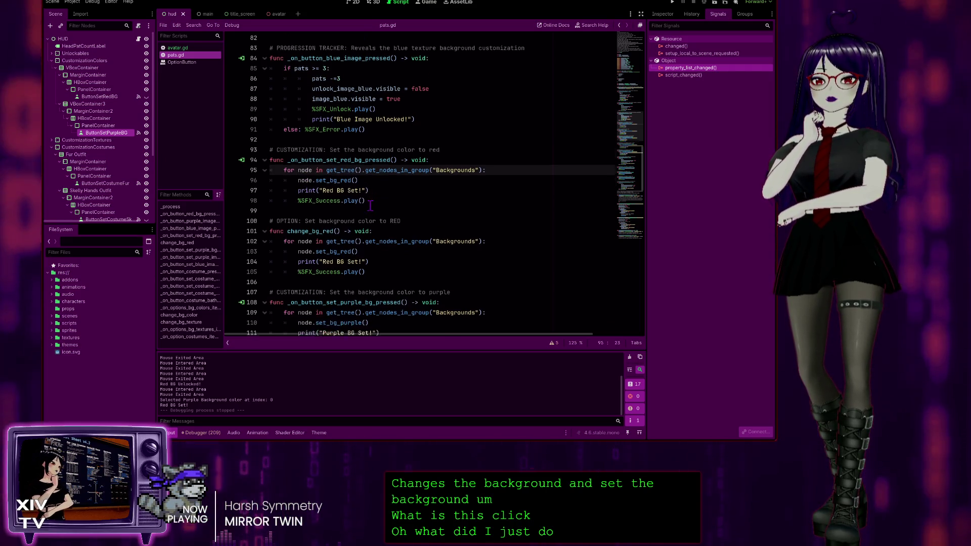
click(360, 172)
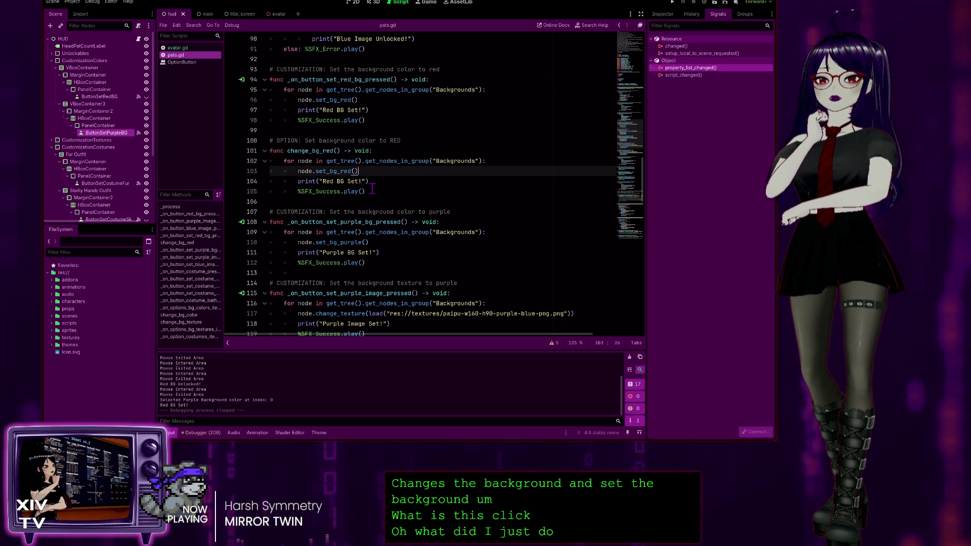
scroll(372, 189, down, 2)
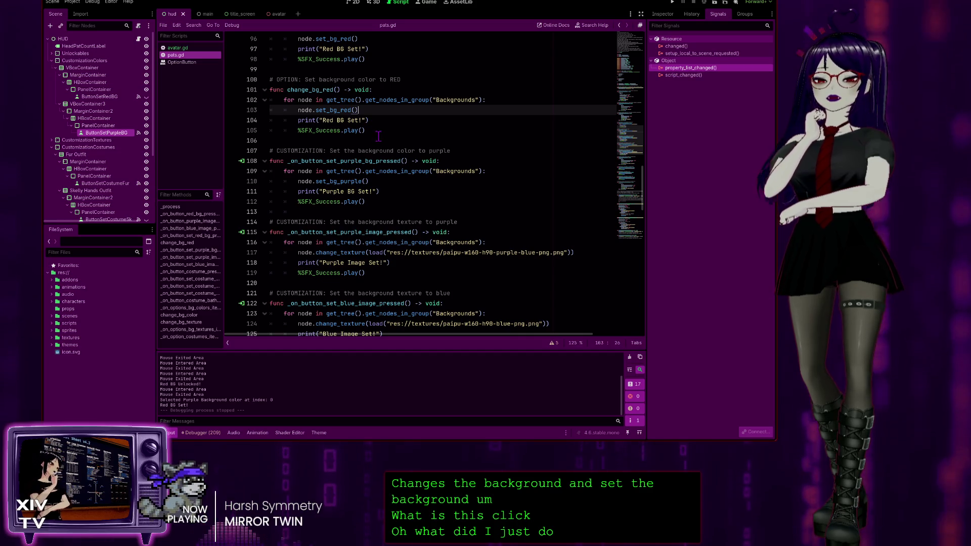
scroll(374, 131, down, 2)
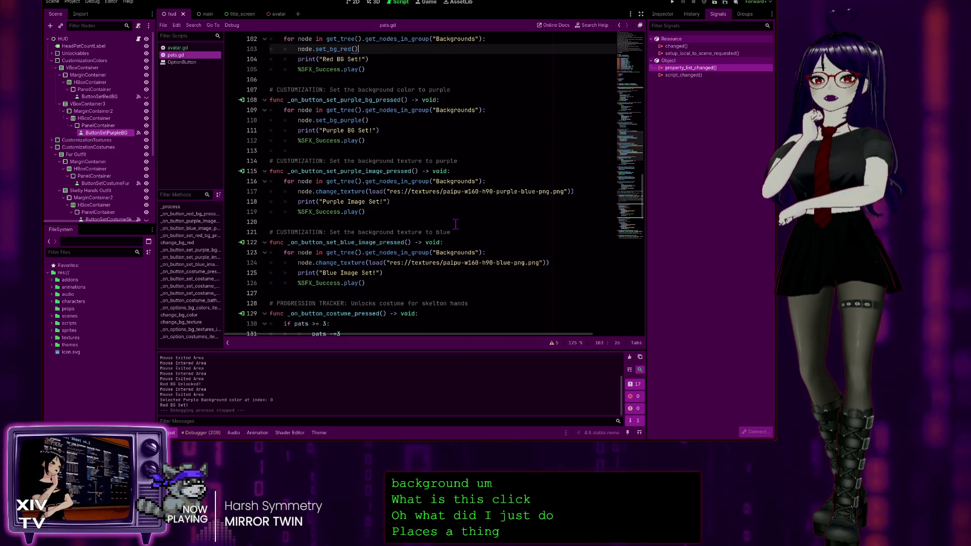
scroll(385, 178, up, 4)
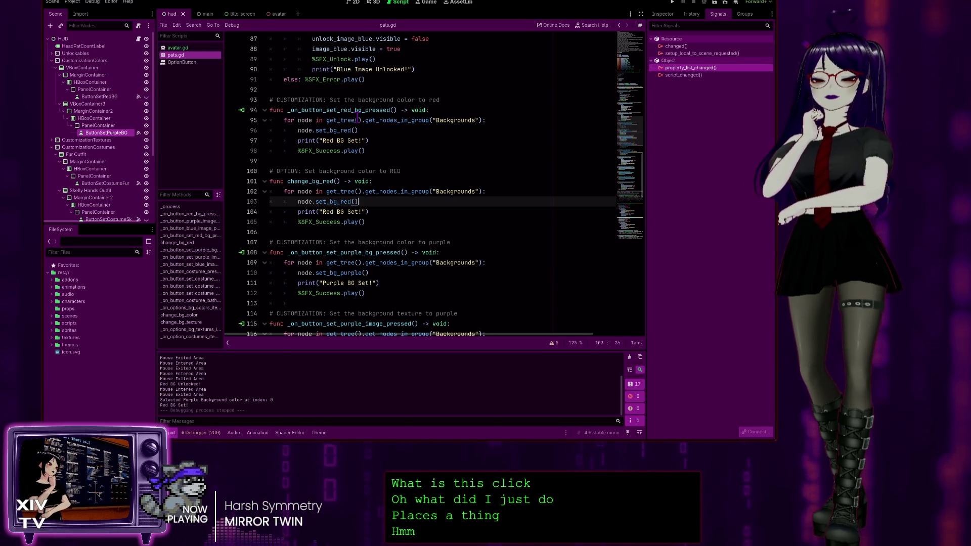
click(455, 121)
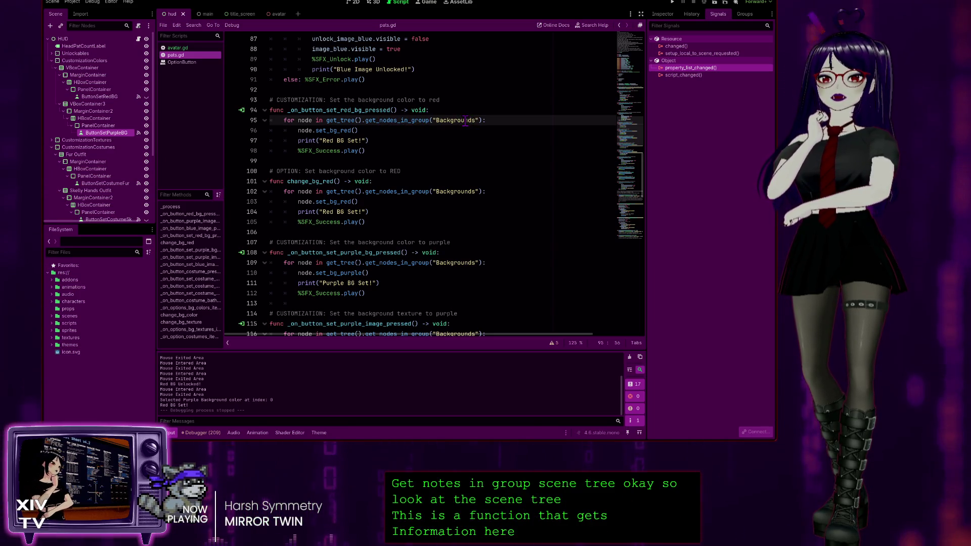
click(91, 39)
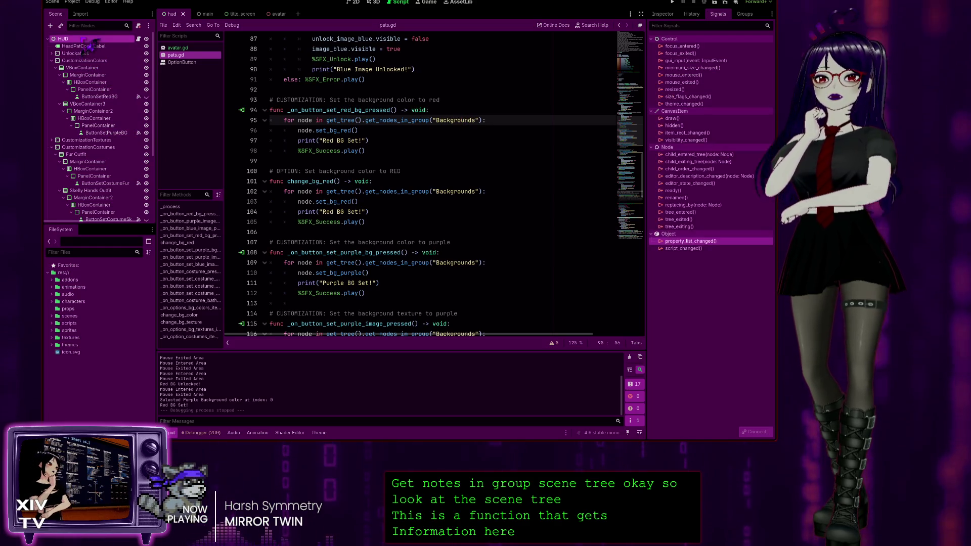
Review HUD's Groups and Inspector, then switch to the main scene and inspect change_bg_red's calls
click(745, 14)
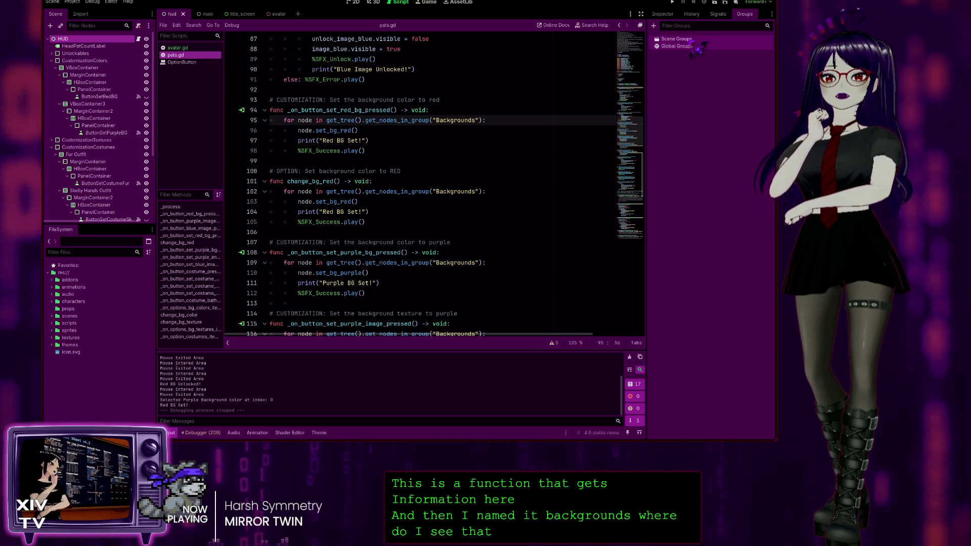
click(654, 14)
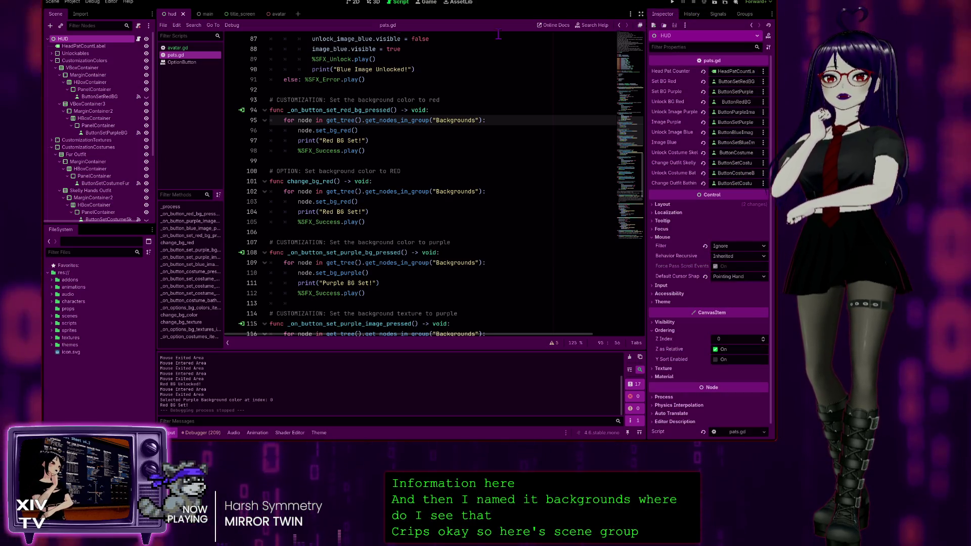
click(204, 15)
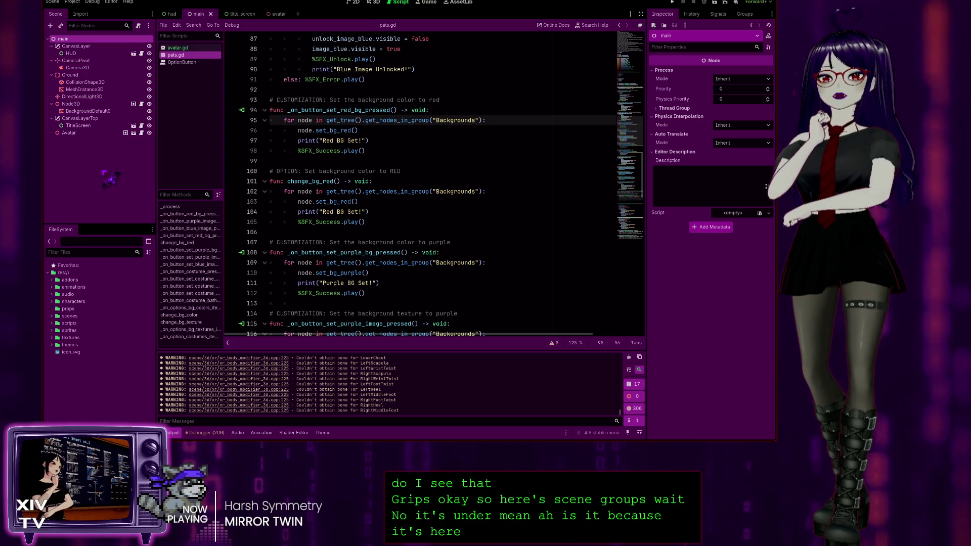
mouse_move(108, 127)
mouse_down()
mouse_move(179, 18)
mouse_move(108, 86)
mouse_up()
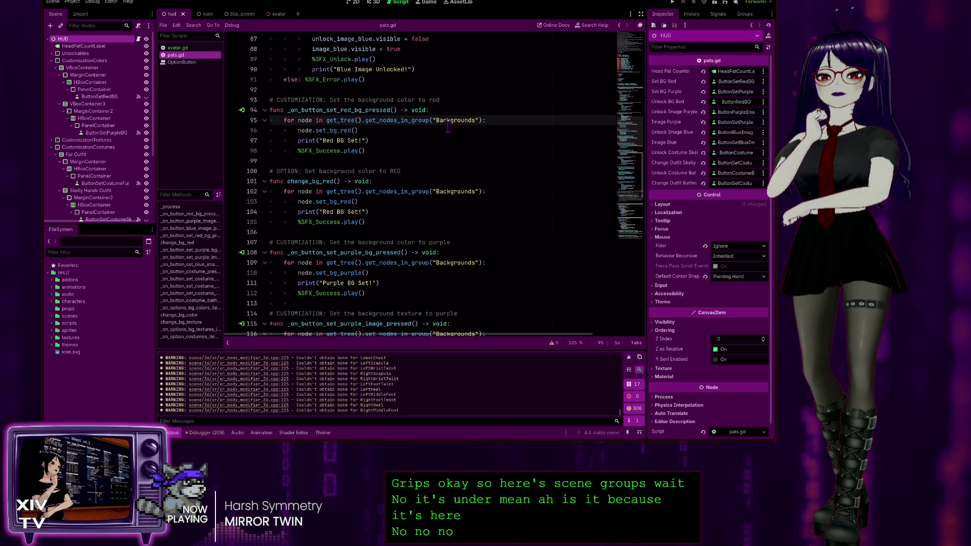
click(332, 130)
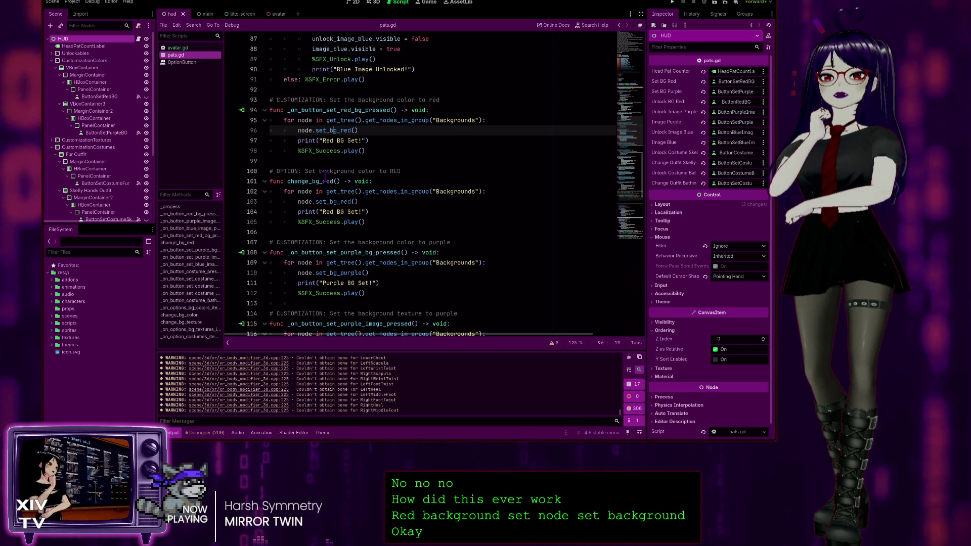
click(356, 191)
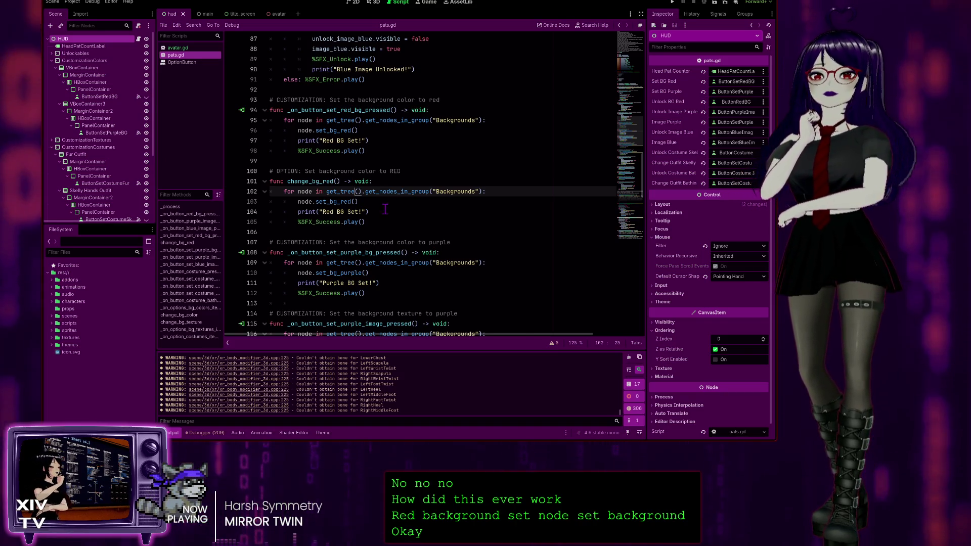
scroll(354, 187, down, 4)
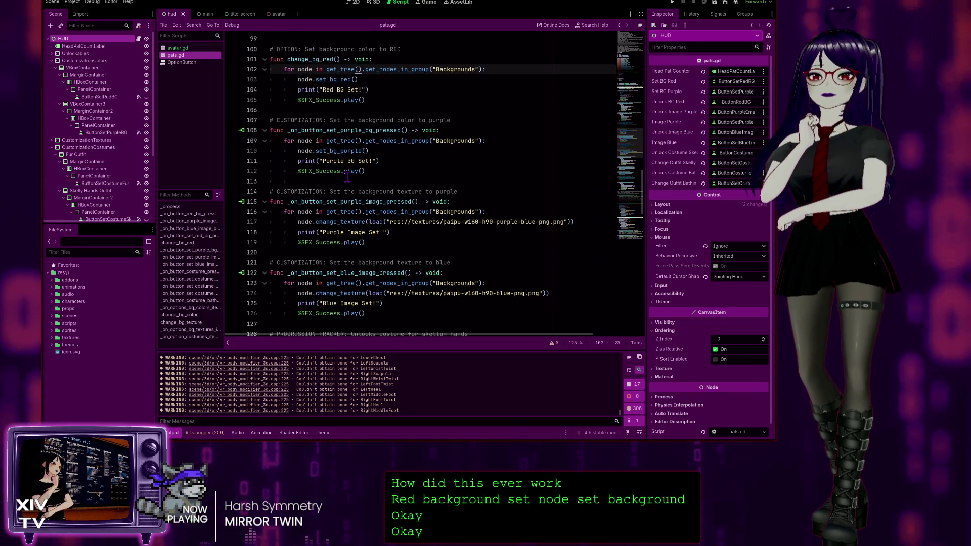
scroll(390, 171, up, 2)
click(380, 151)
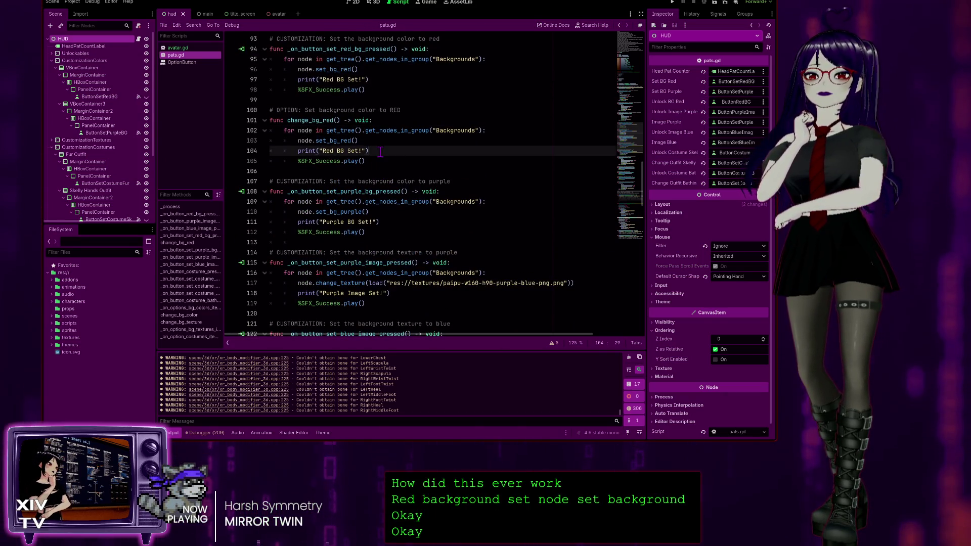
click(337, 141)
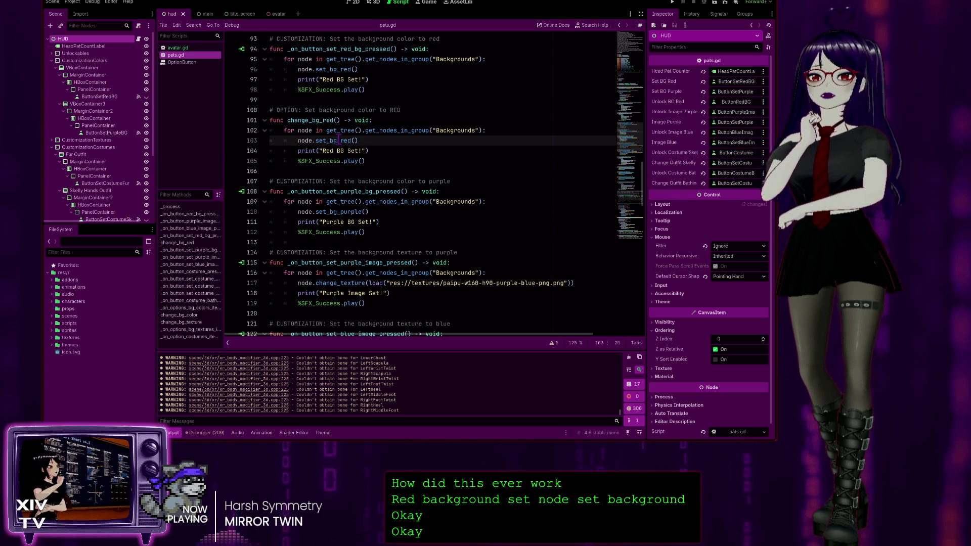
scroll(338, 140, up, 2)
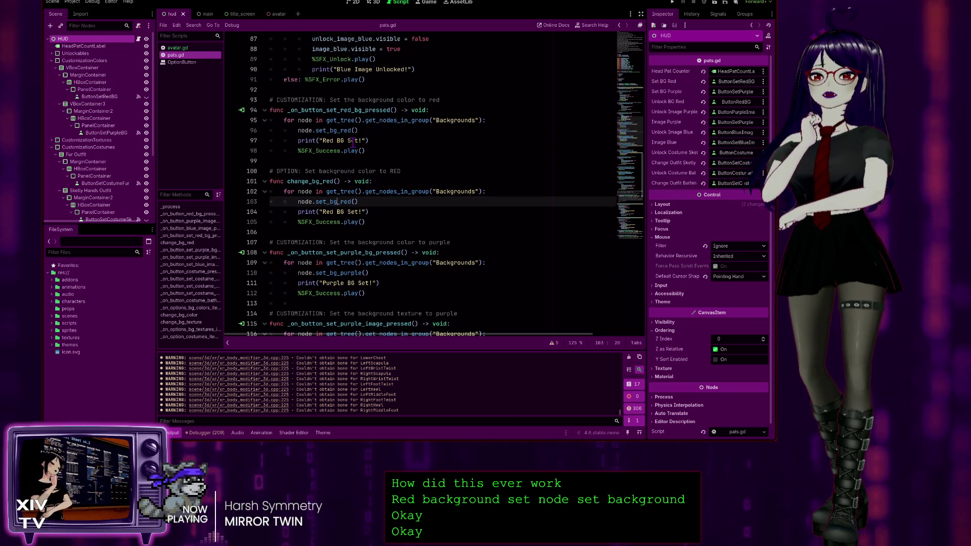
scroll(352, 143, up, 2)
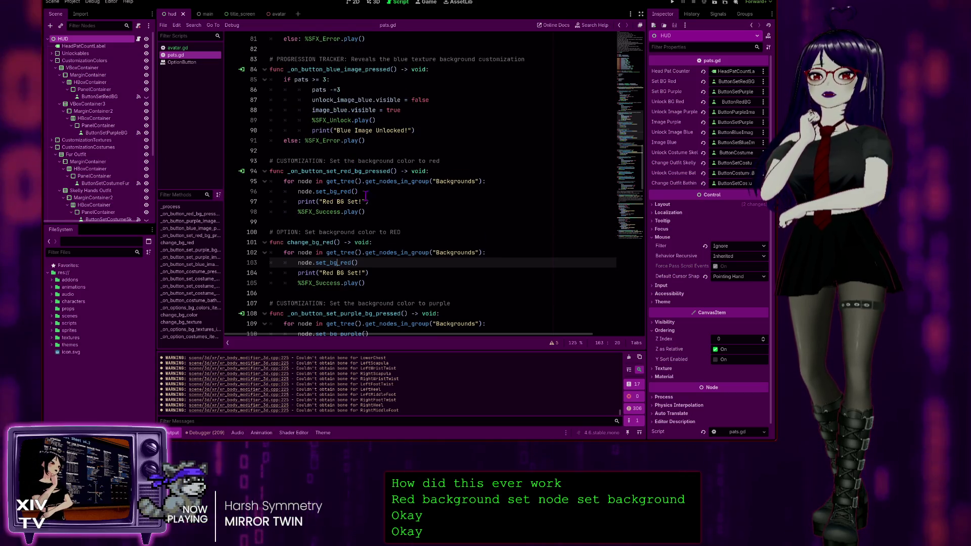
scroll(338, 197, up, 3)
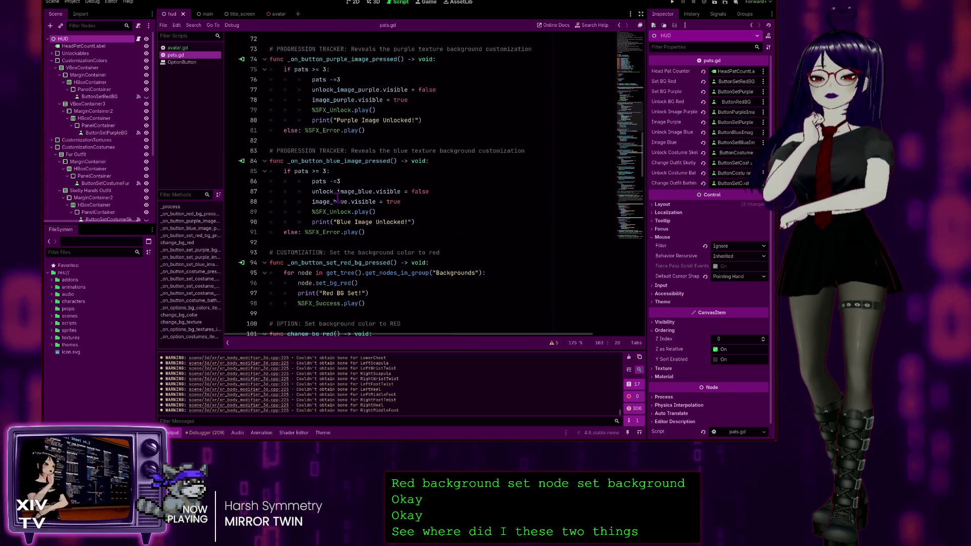
scroll(338, 197, up, 13)
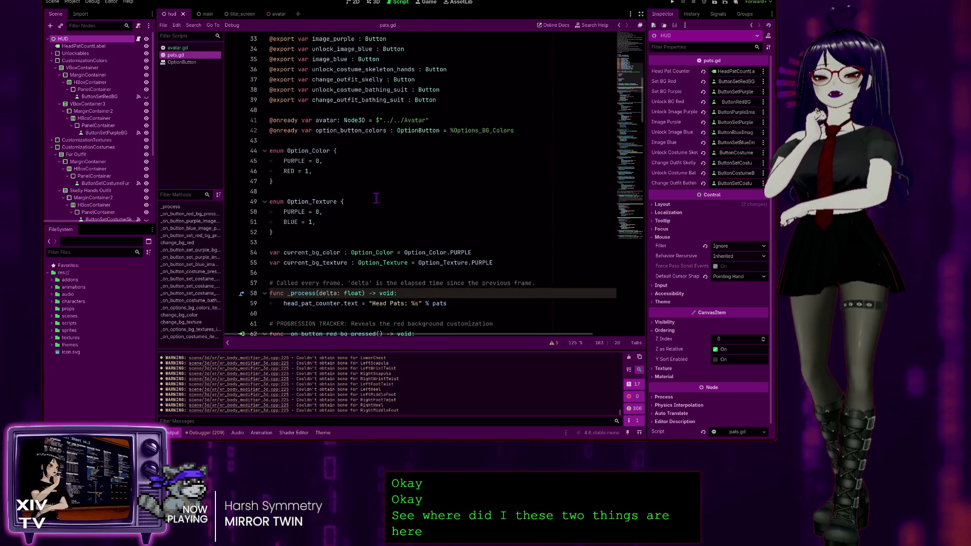
scroll(359, 184, up, 4)
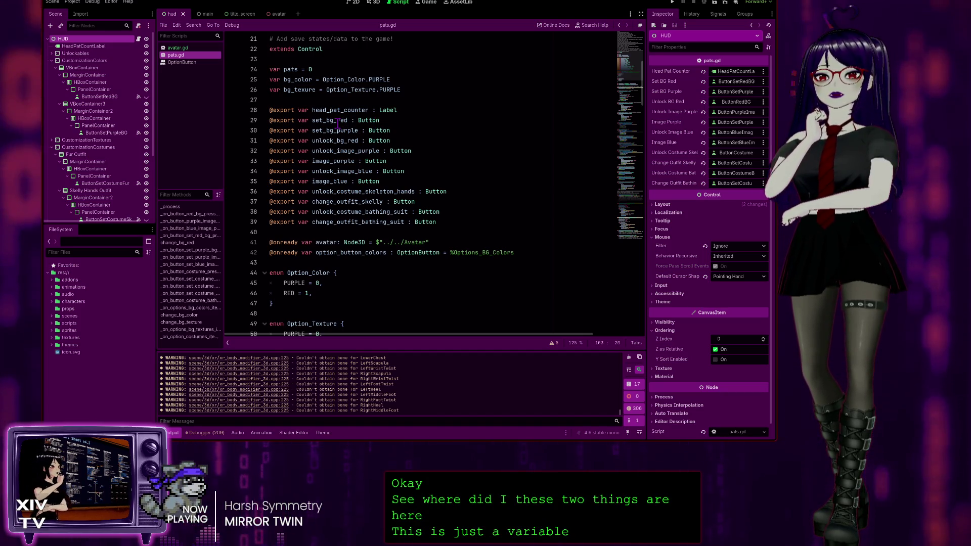
scroll(367, 159, down, 12)
scroll(367, 158, down, 13)
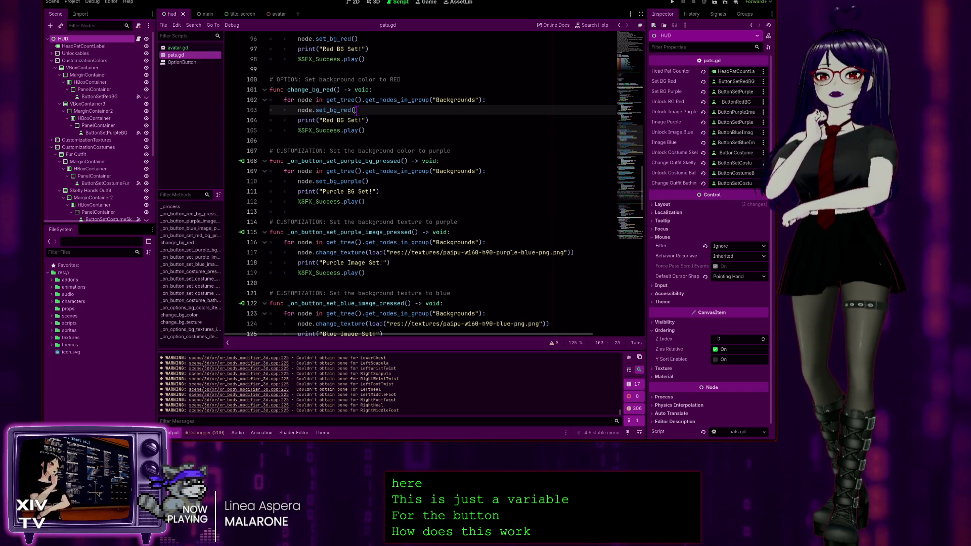
Find the avatar.change_costume call on line 140 of pats.gd and open avatar.gd to view change_costume
scroll(337, 111, down, 4)
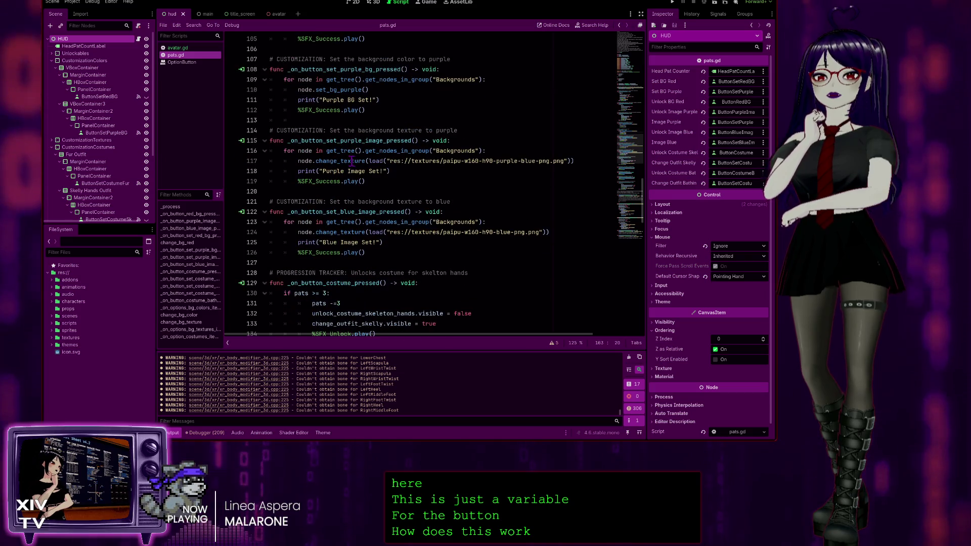
scroll(351, 152, down, 3)
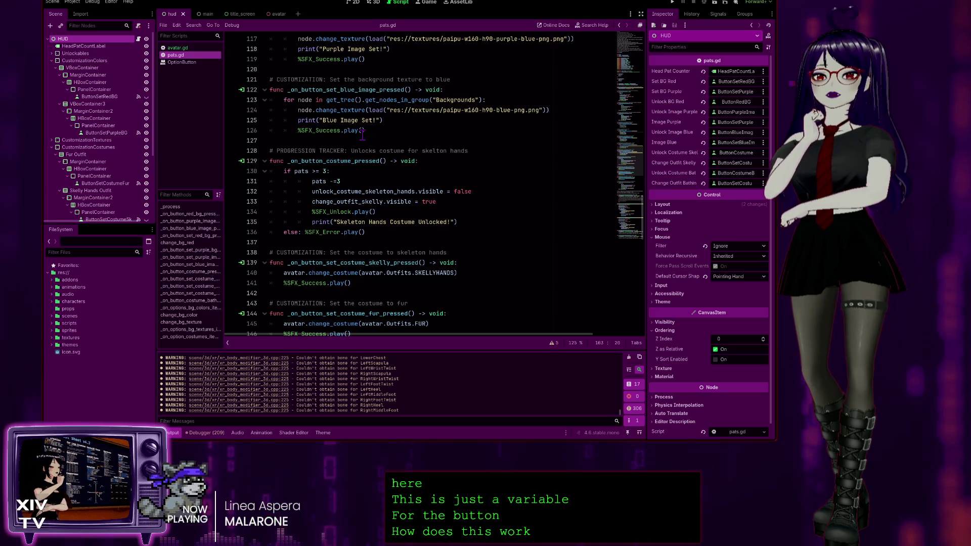
scroll(362, 134, down, 2)
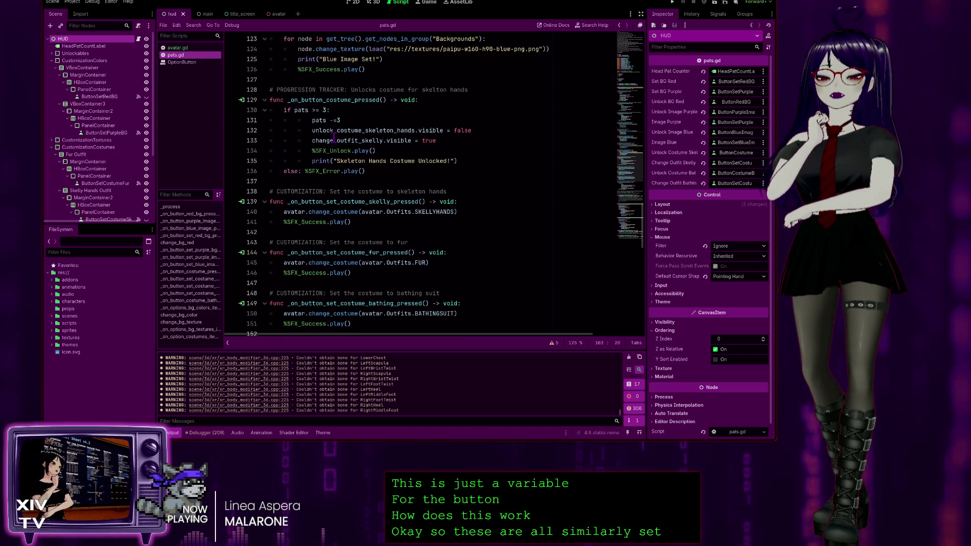
scroll(326, 119, down, 1)
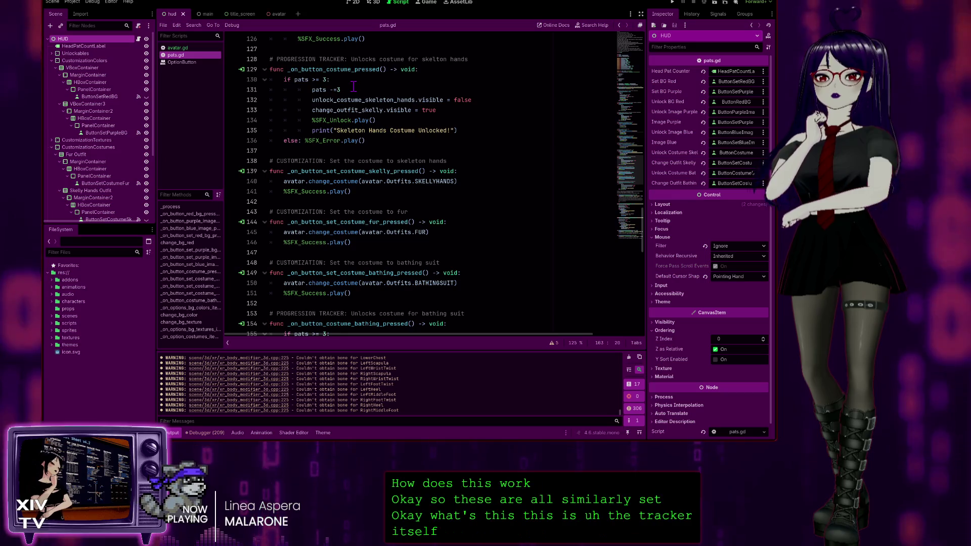
scroll(332, 147, down, 2)
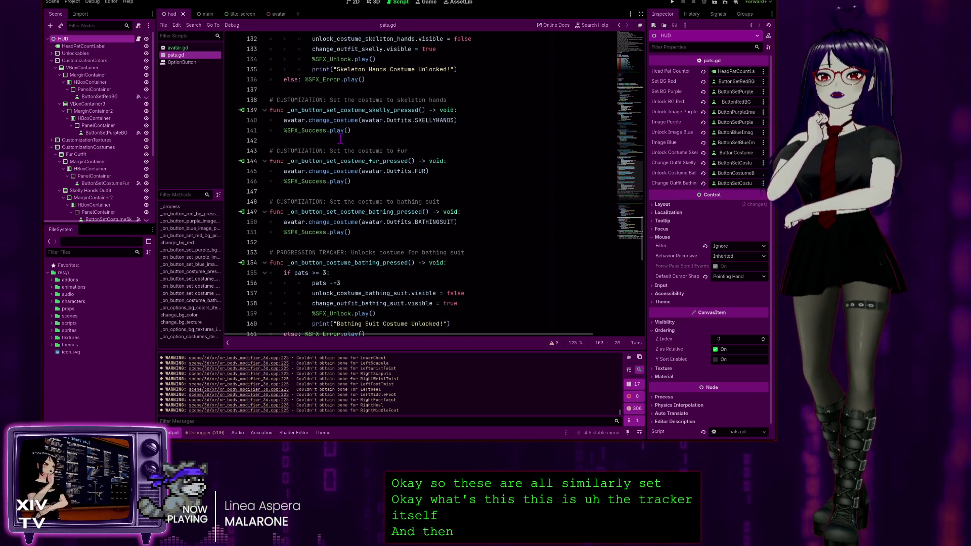
scroll(333, 127, down, 1)
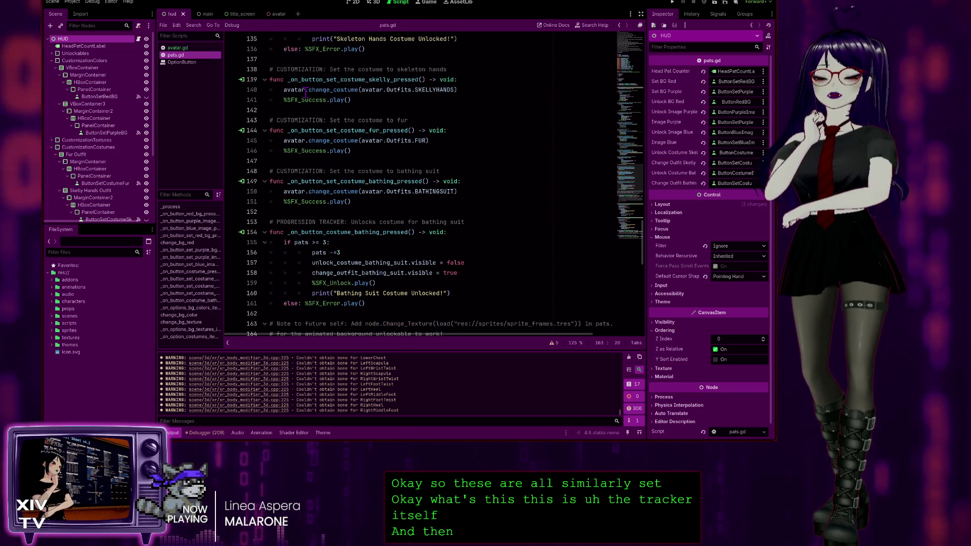
scroll(337, 125, up, 5)
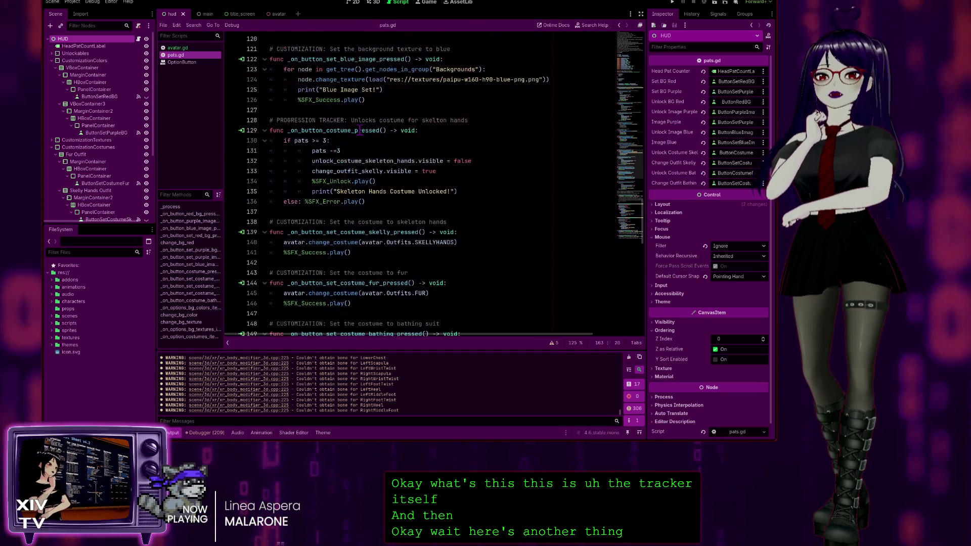
scroll(346, 128, down, 2)
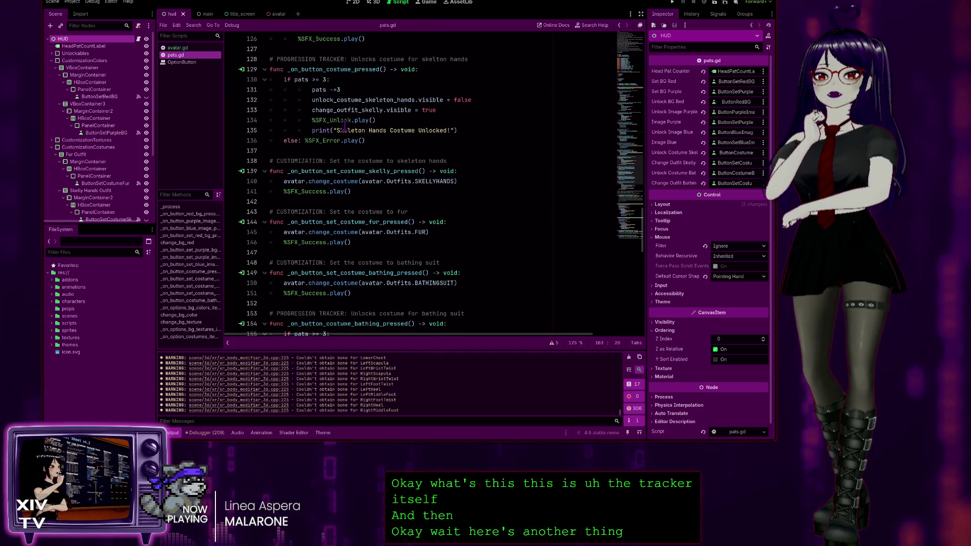
scroll(344, 124, up, 3)
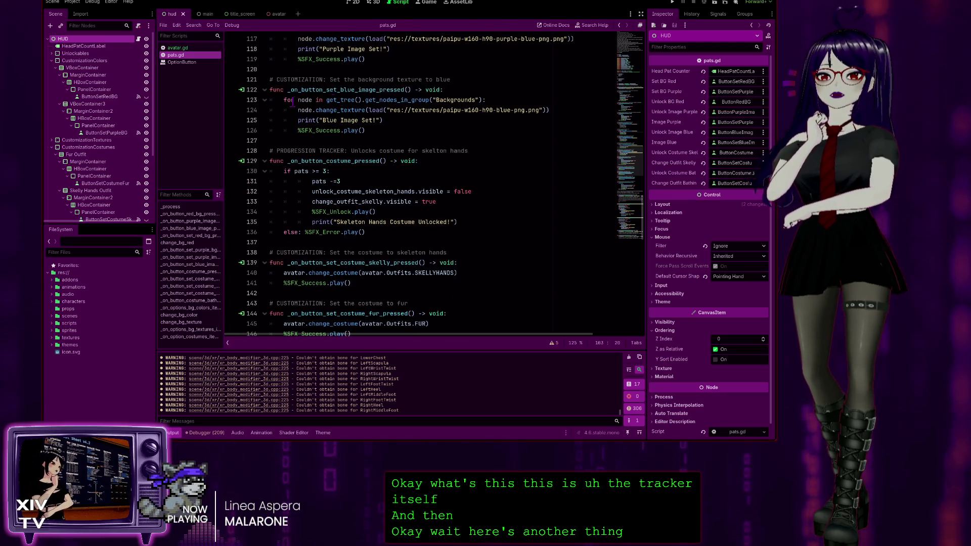
scroll(343, 111, down, 3)
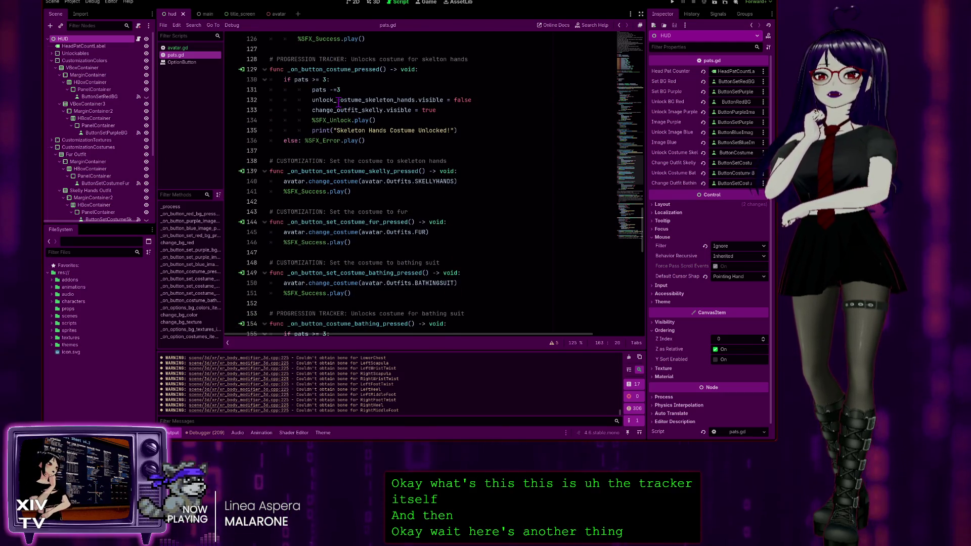
scroll(337, 102, up, 1)
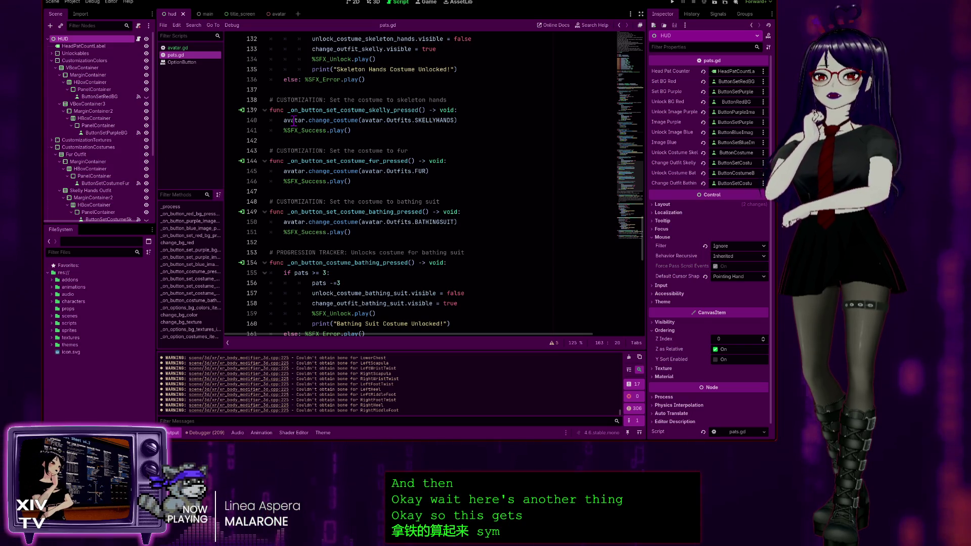
click(294, 122)
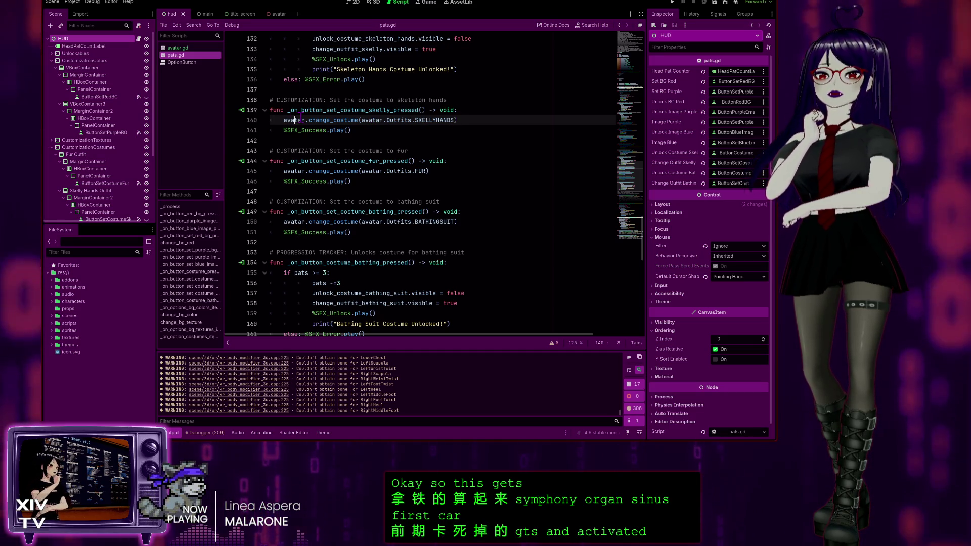
click(178, 48)
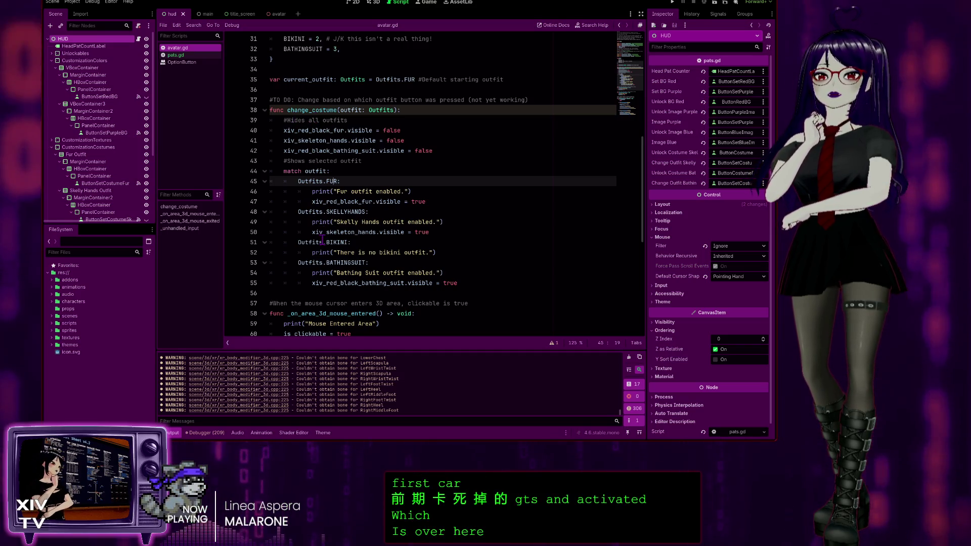
Switch back to pats.gd and scroll to the colour selection handler and change_bg_color
click(191, 55)
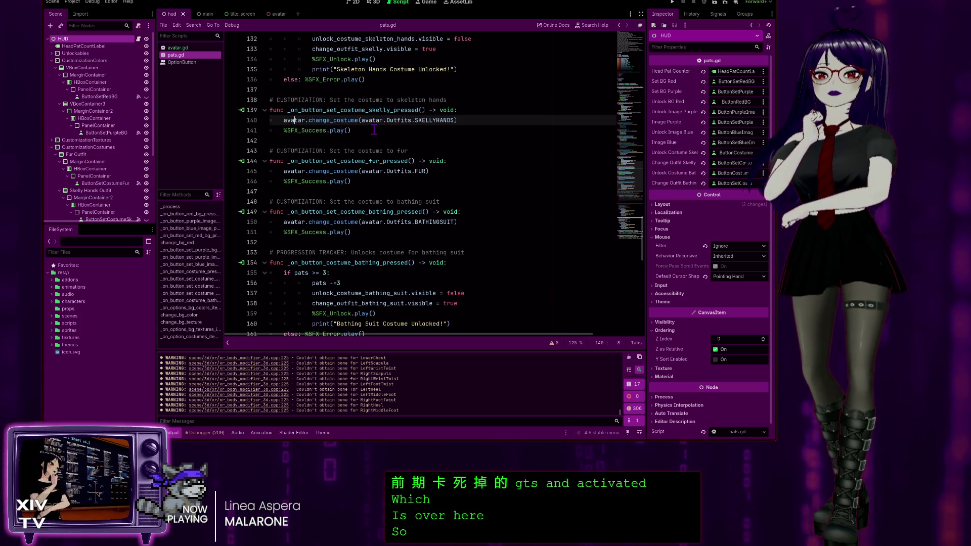
scroll(354, 142, down, 3)
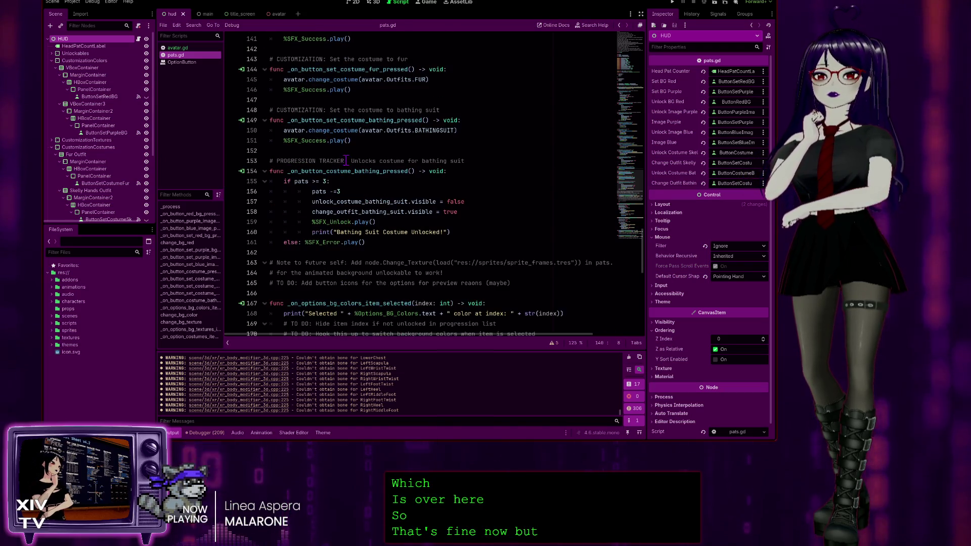
scroll(334, 207, down, 6)
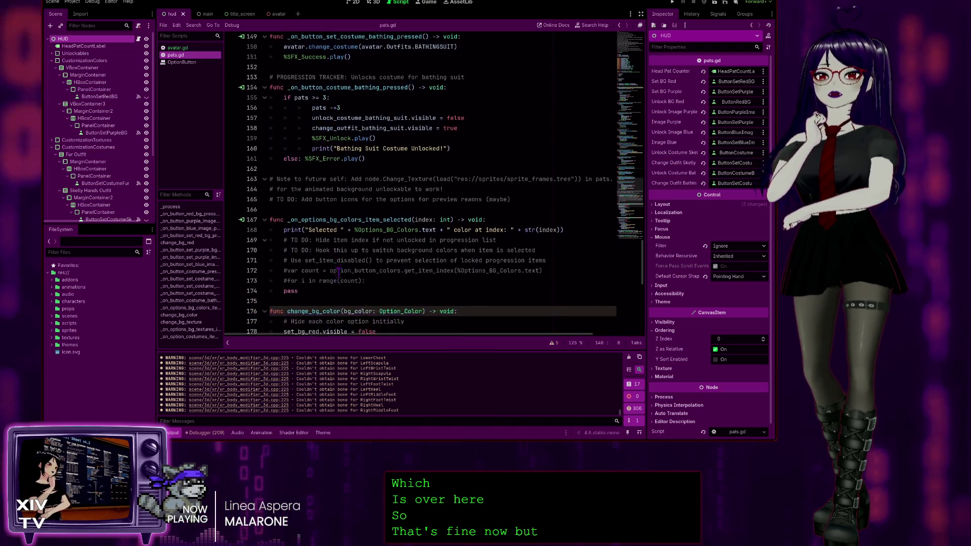
scroll(342, 255, up, 6)
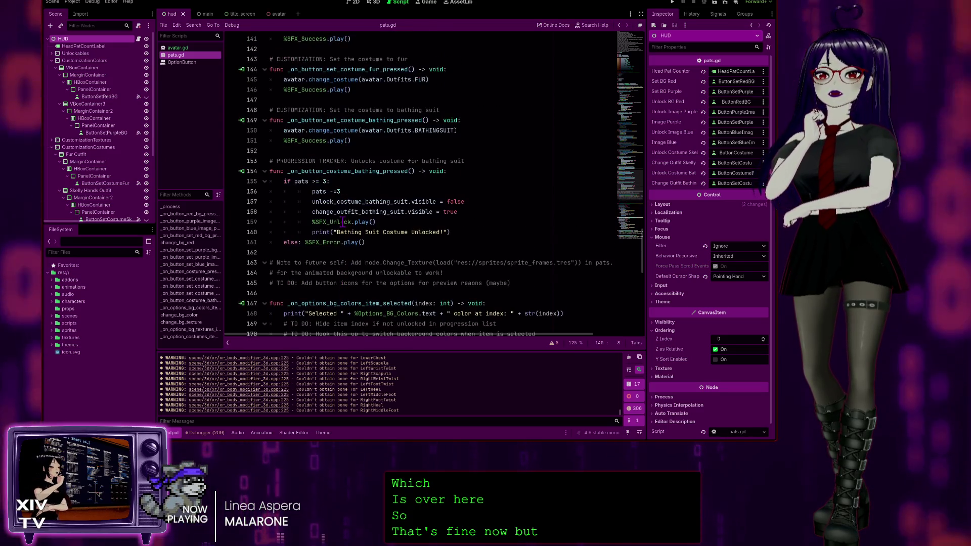
scroll(343, 162, up, 3)
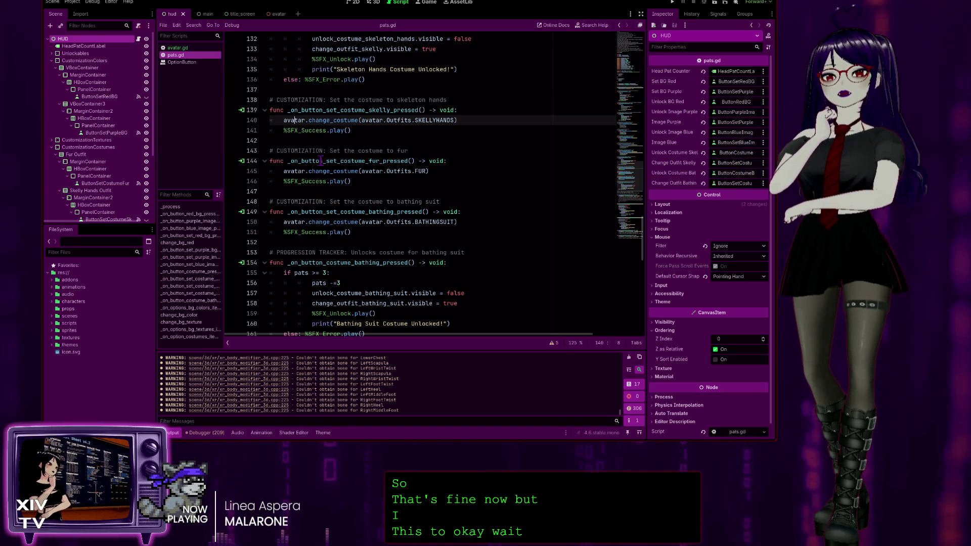
scroll(400, 129, down, 2)
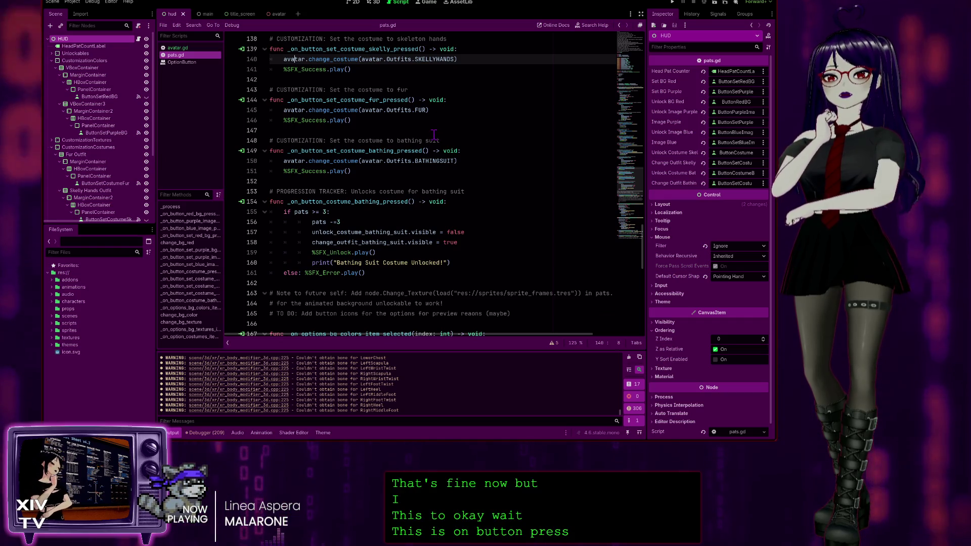
scroll(434, 135, down, 3)
scroll(433, 134, down, 3)
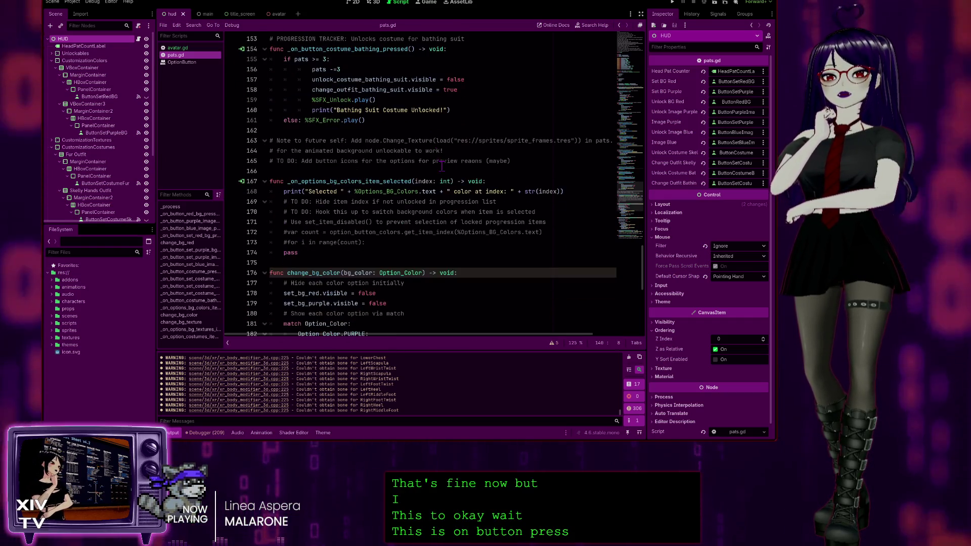
Show the HUD node's Signals list and select the visibility_changed() signal
scroll(385, 205, down, 2)
scroll(385, 205, down, 3)
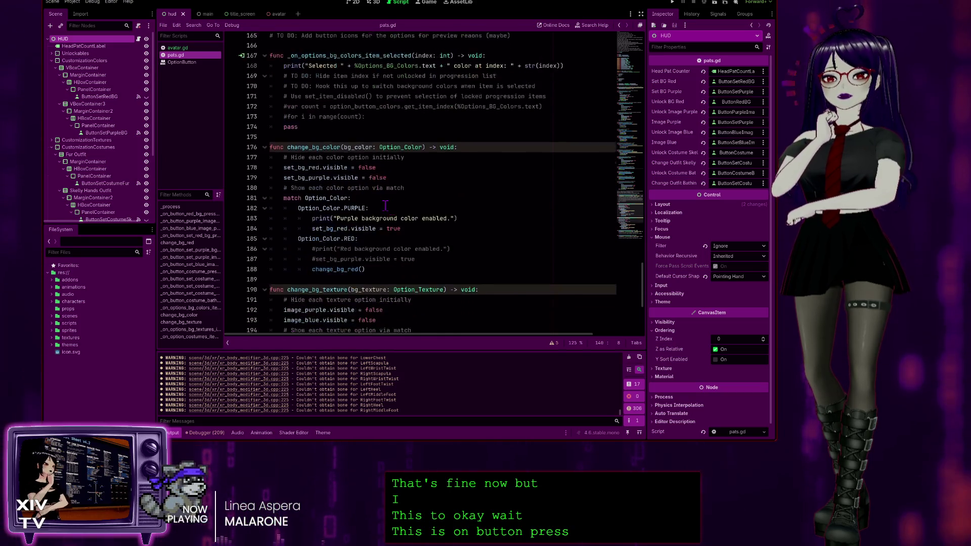
click(720, 15)
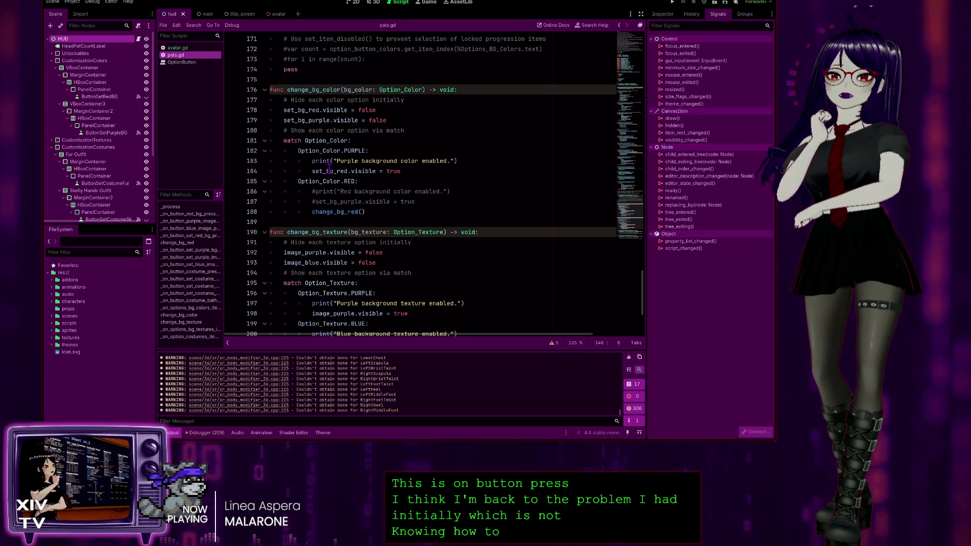
scroll(349, 217, down, 1)
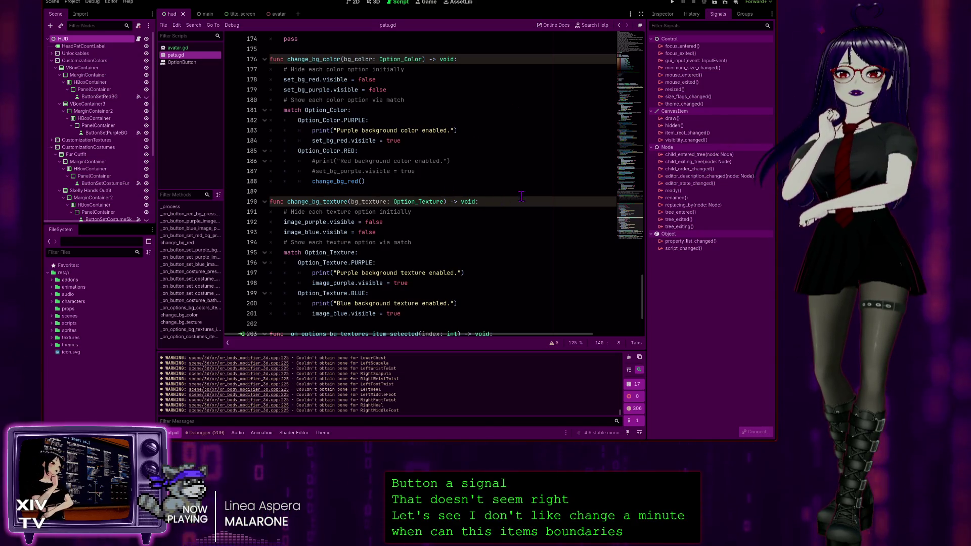
click(708, 140)
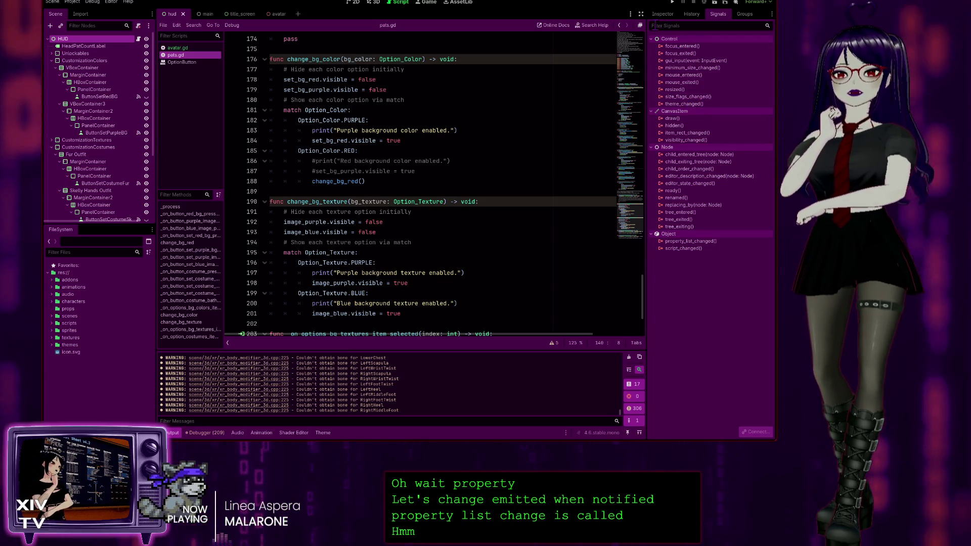
scroll(122, 169, down, 5)
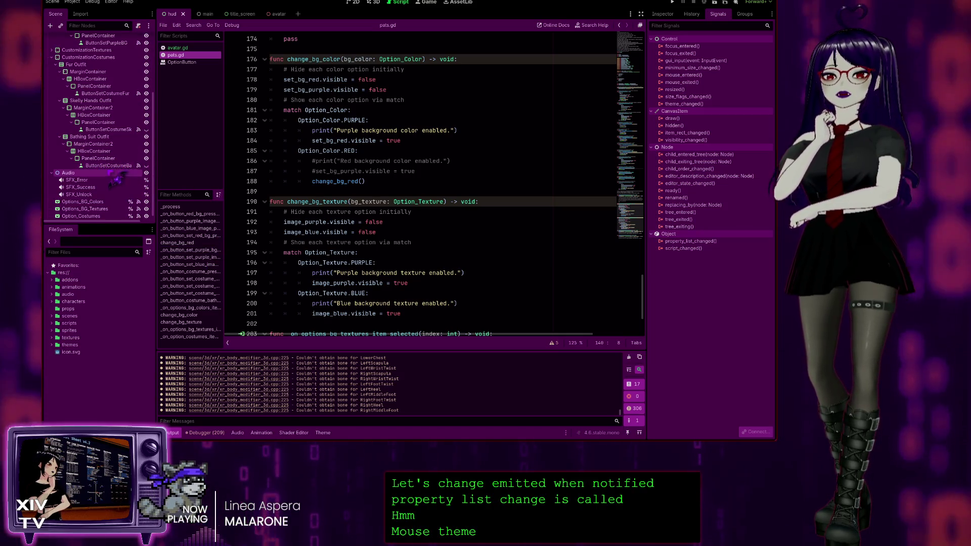
Select Options_BG_Colors in the Scene tree to list its item_selected signal connection
scroll(111, 199, down, 1)
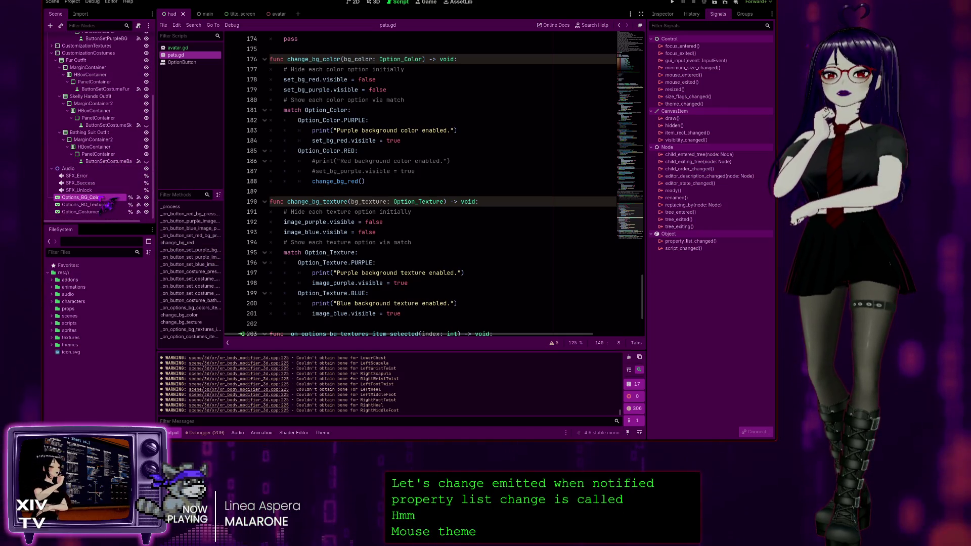
click(101, 197)
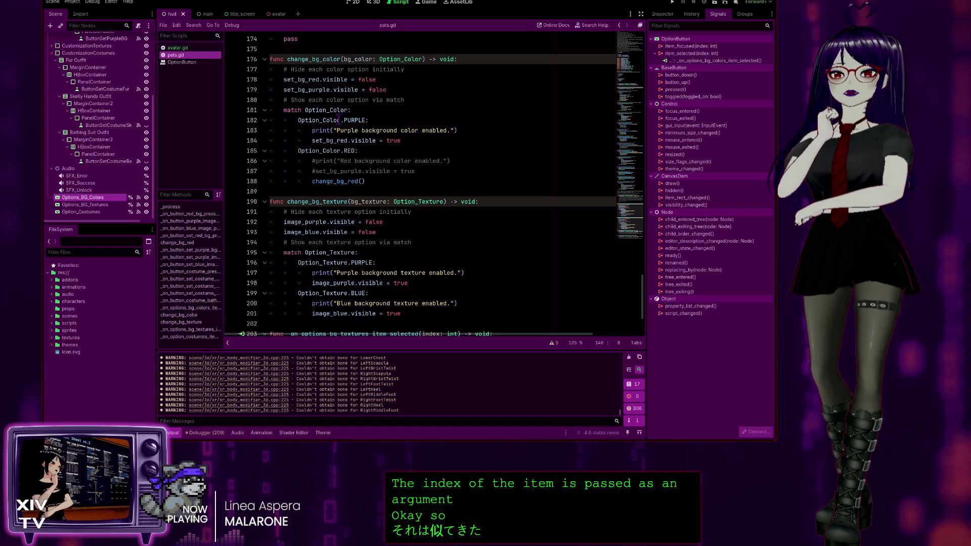
scroll(348, 215, up, 3)
scroll(352, 205, up, 3)
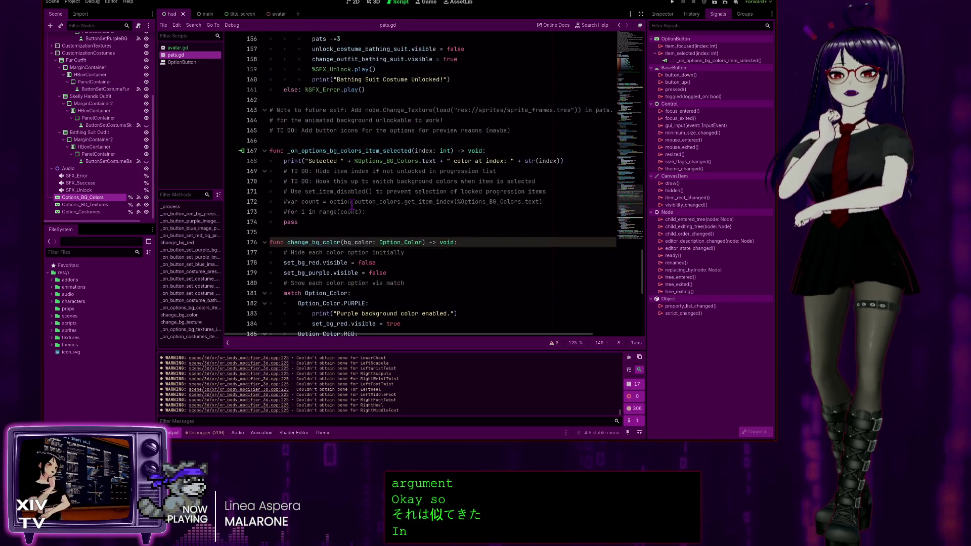
scroll(351, 203, up, 3)
scroll(351, 235, down, 5)
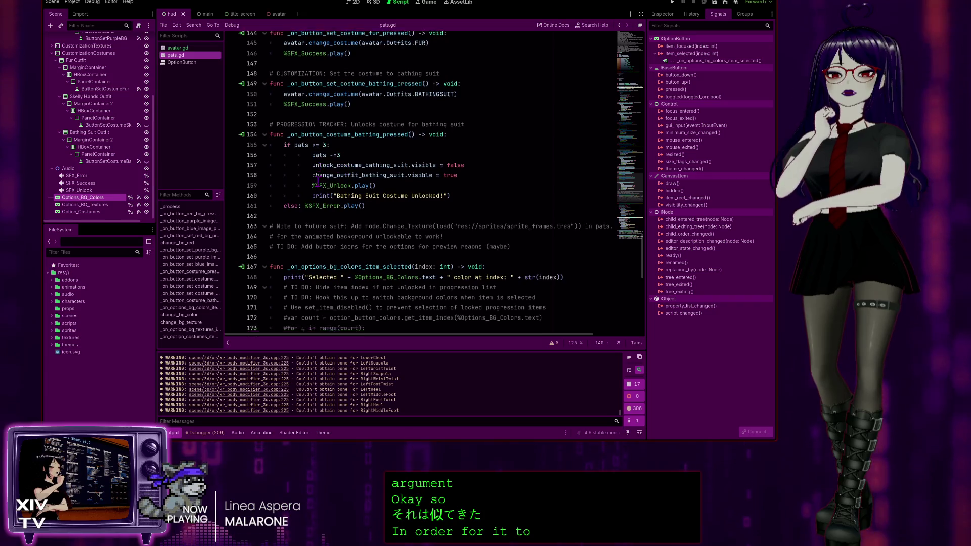
scroll(352, 234, down, 7)
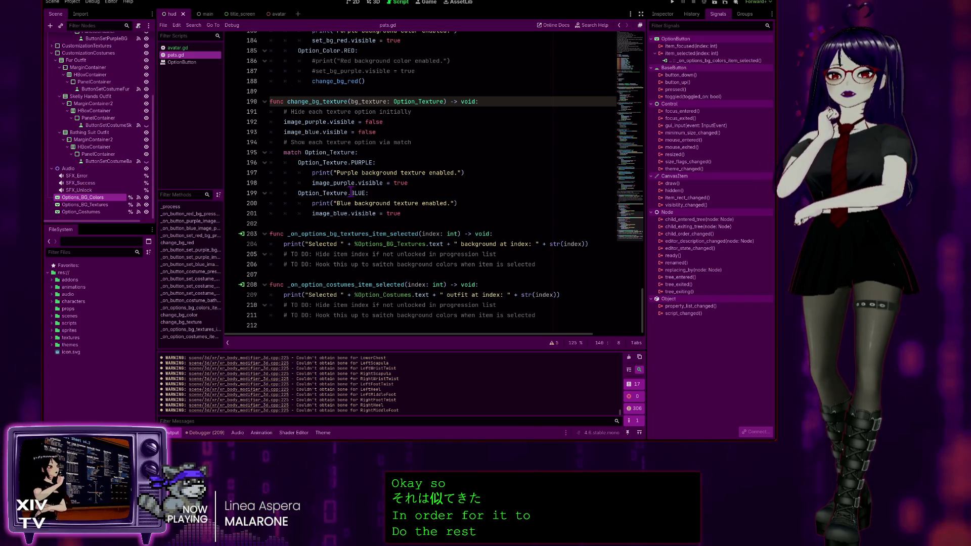
scroll(373, 191, up, 2)
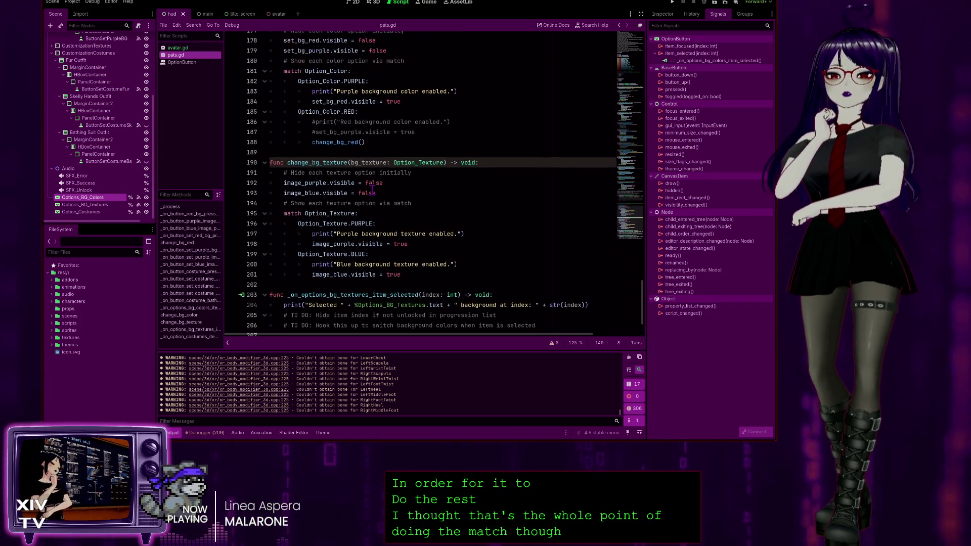
scroll(379, 195, up, 2)
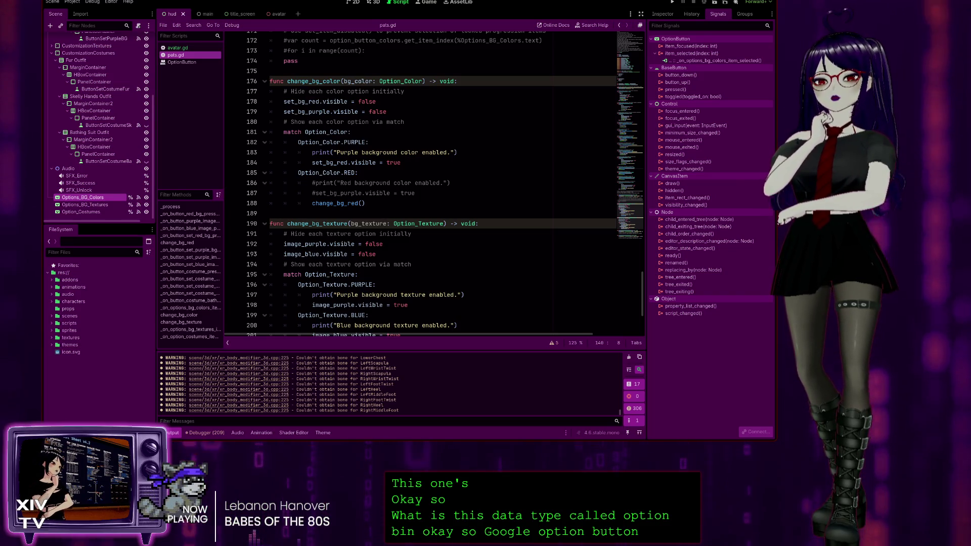
click(182, 62)
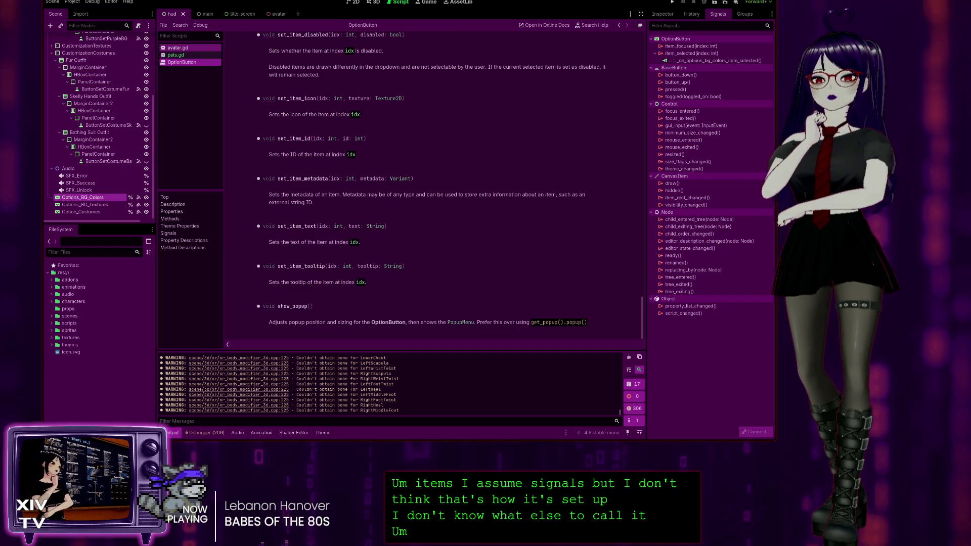
click(176, 55)
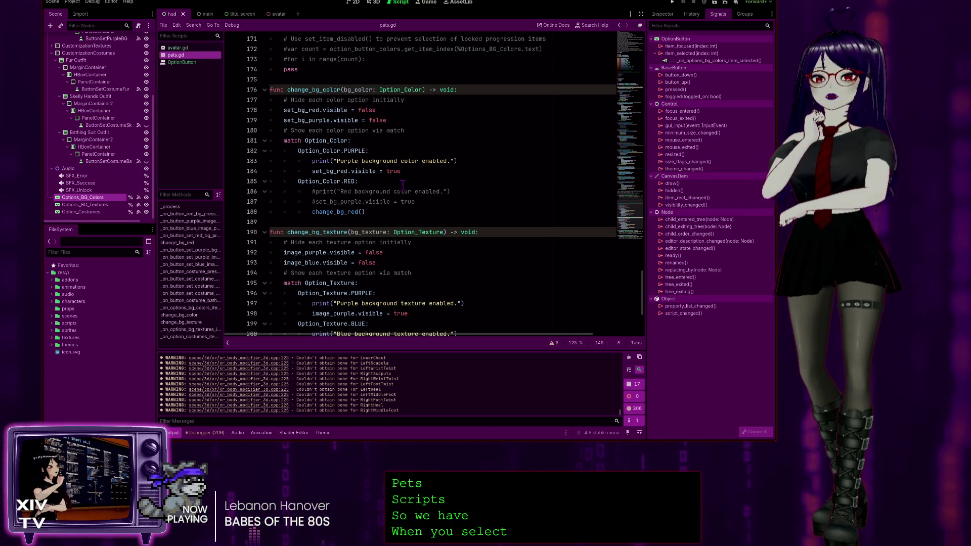
scroll(393, 187, up, 13)
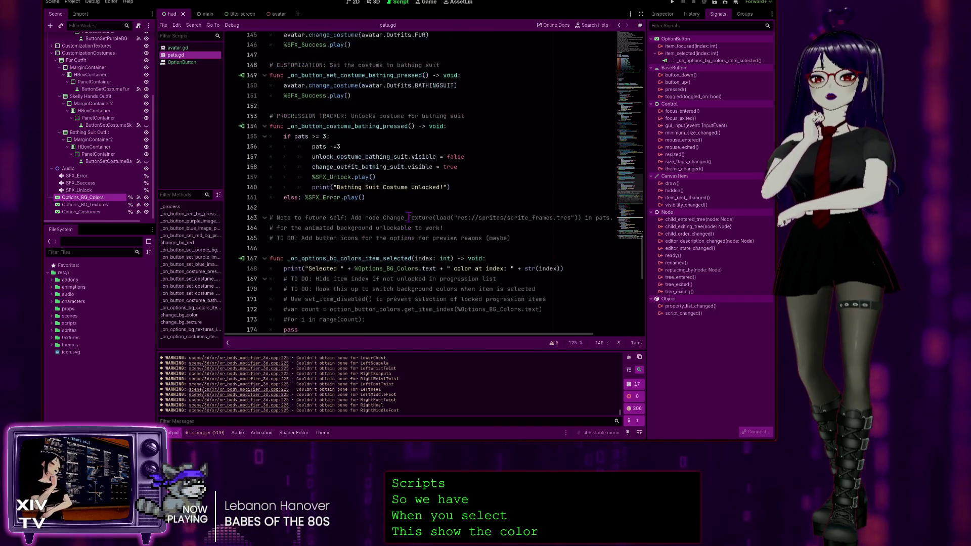
scroll(406, 216, up, 3)
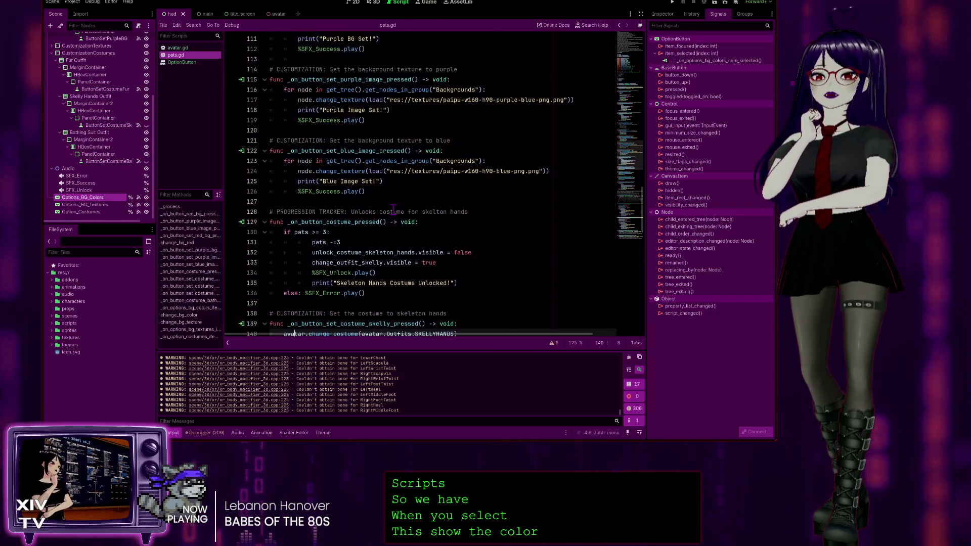
scroll(464, 156, up, 7)
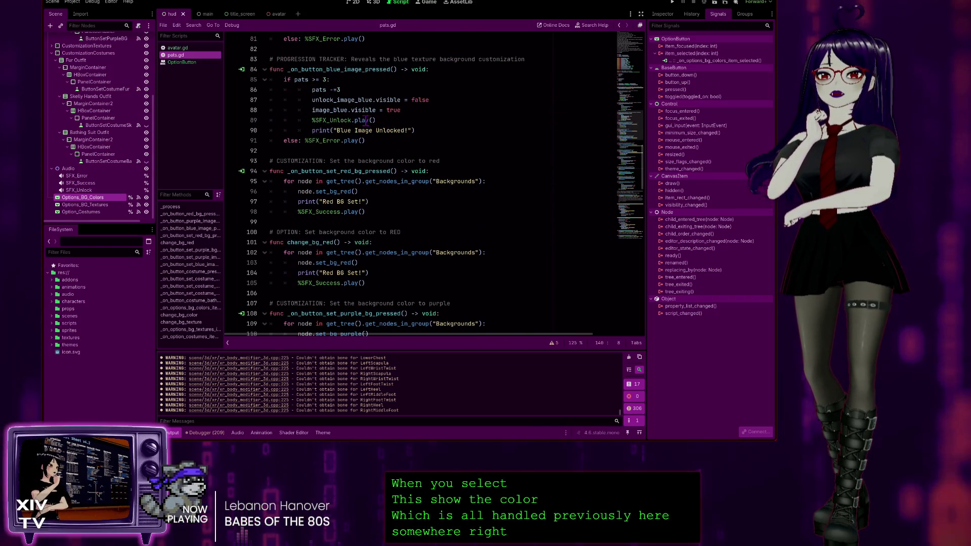
scroll(405, 241, up, 3)
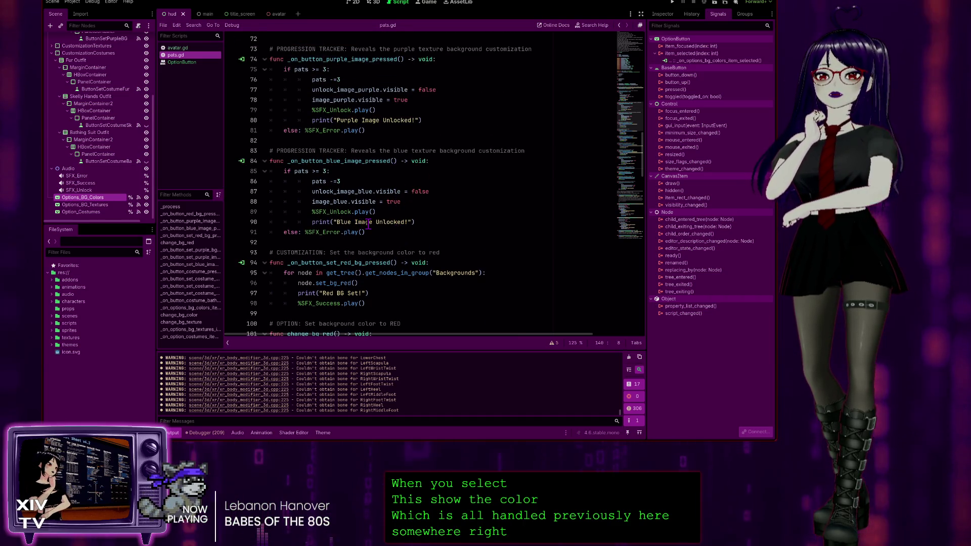
scroll(321, 160, down, 5)
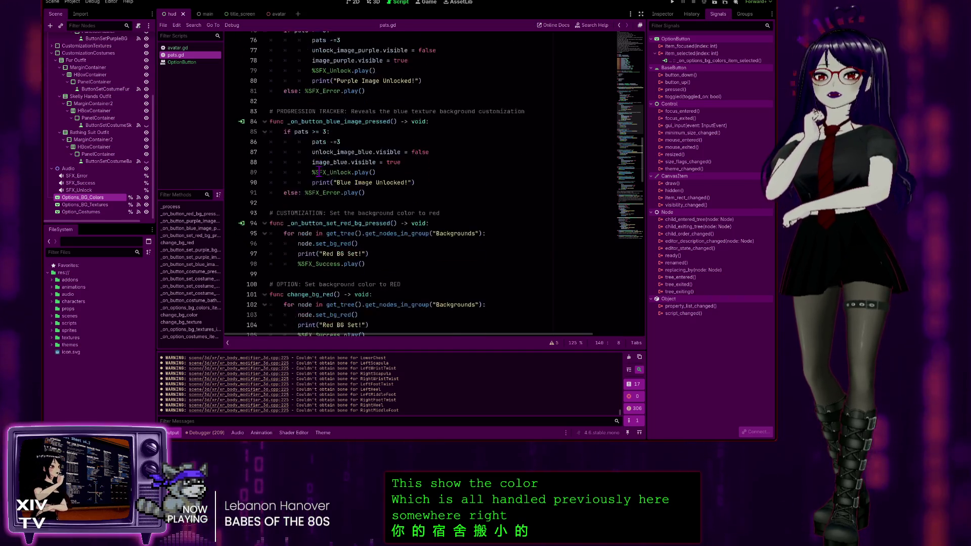
click(346, 191)
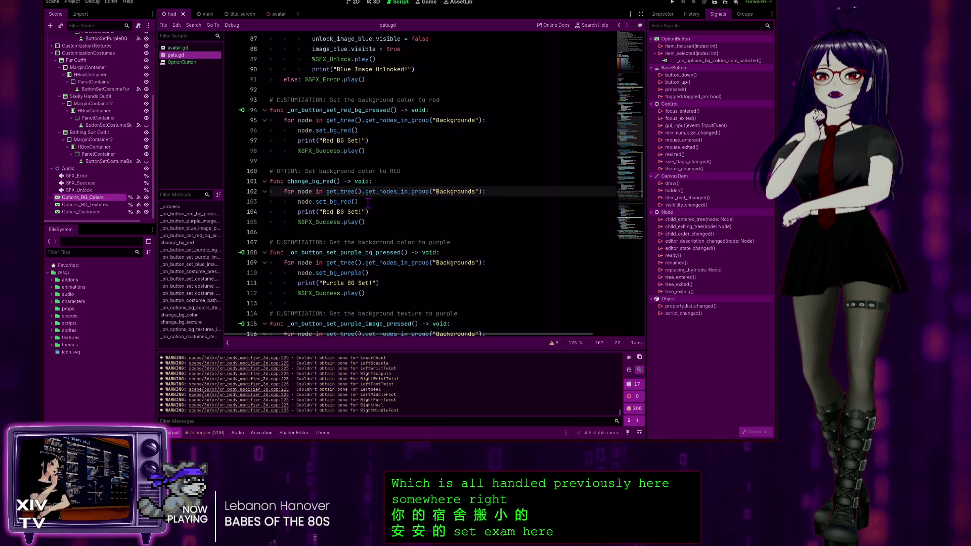
scroll(427, 172, down, 2)
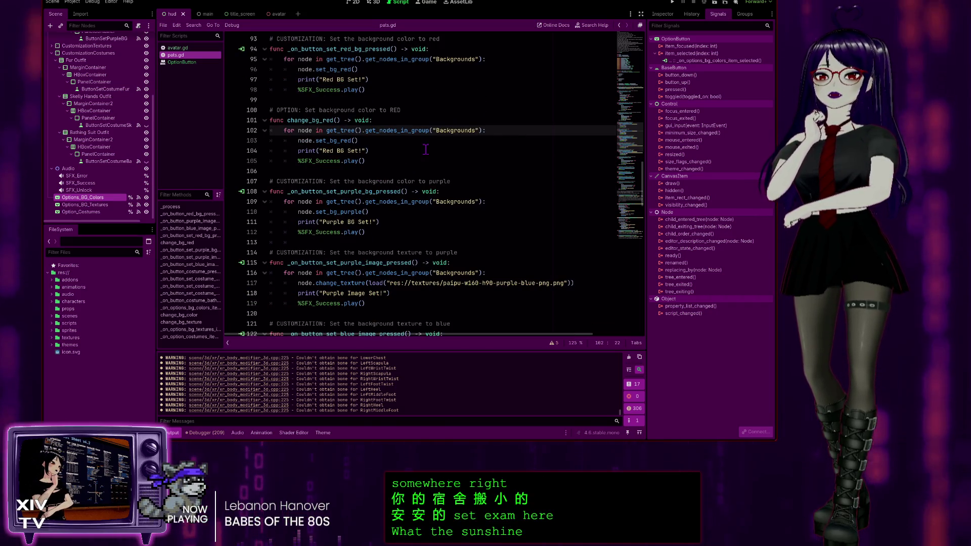
scroll(400, 156, down, 3)
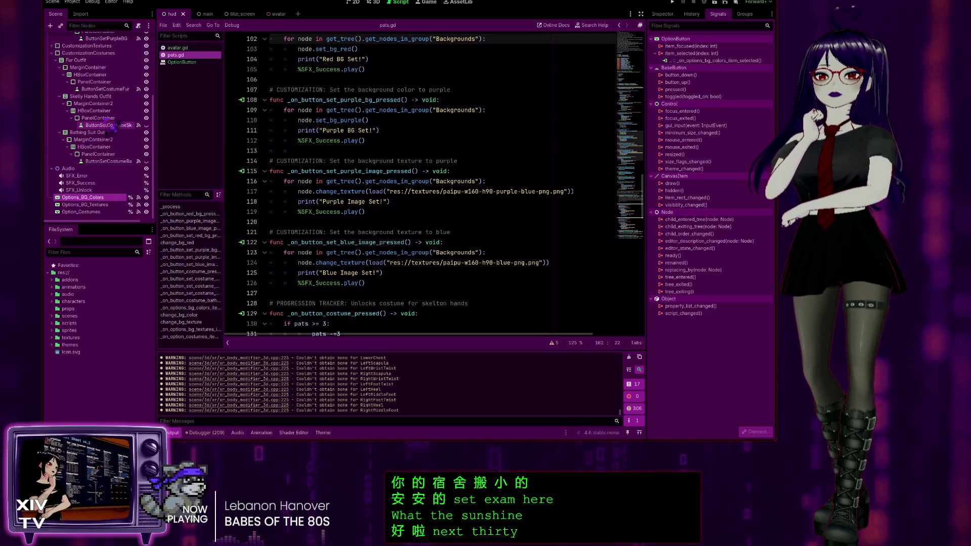
scroll(117, 135, up, 5)
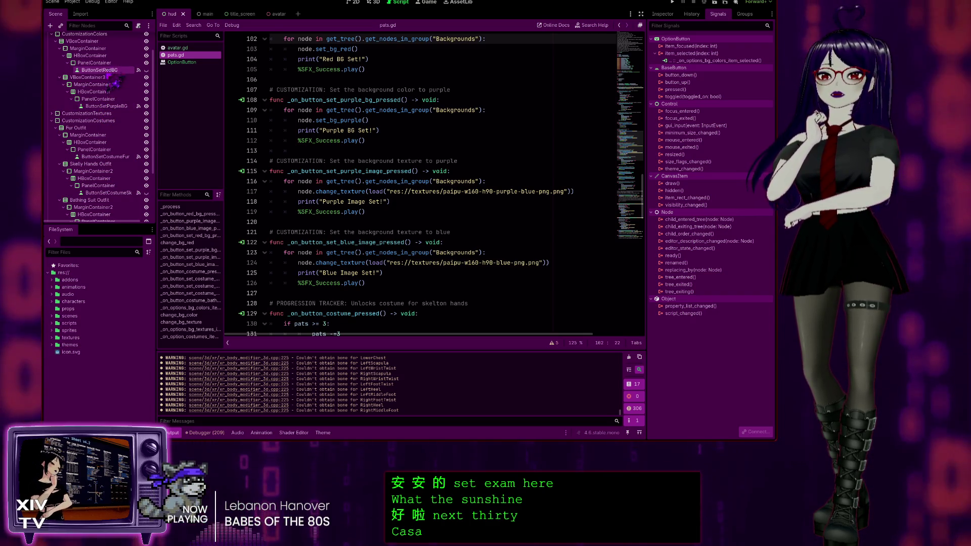
scroll(116, 89, up, 2)
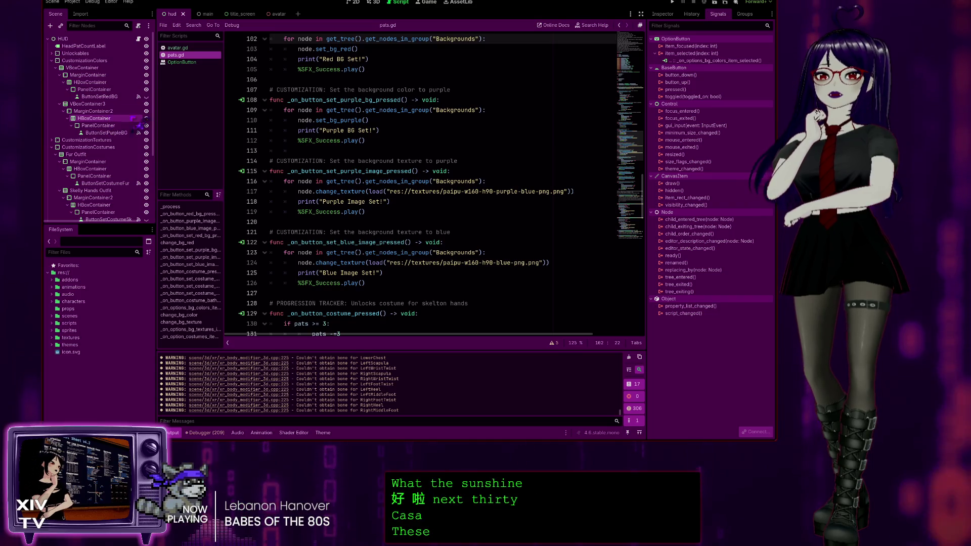
click(345, 193)
click(594, 190)
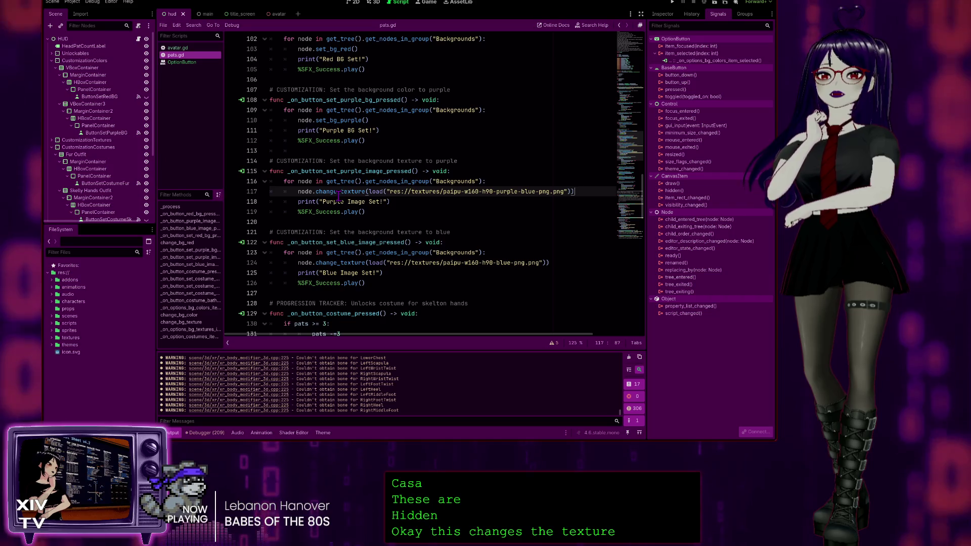
scroll(417, 204, up, 2)
scroll(417, 205, up, 2)
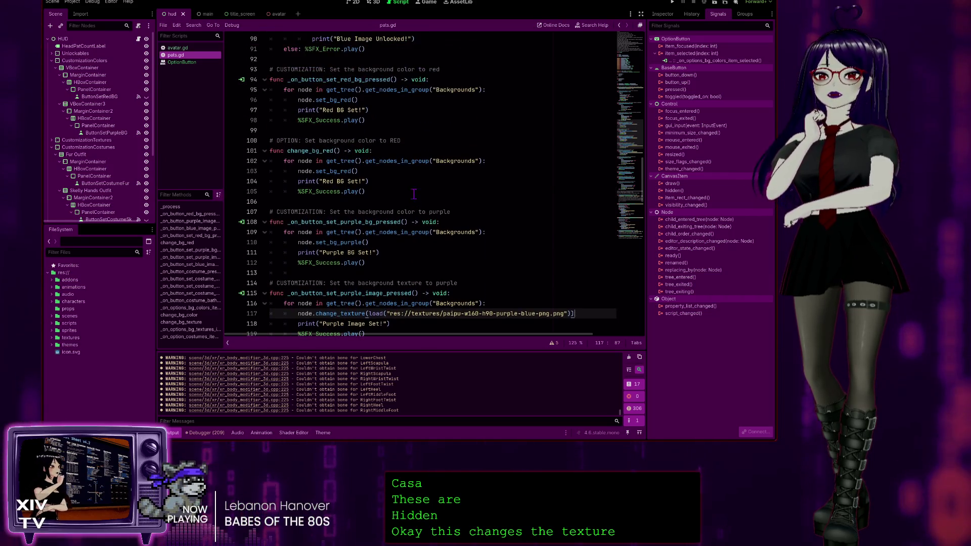
click(398, 172)
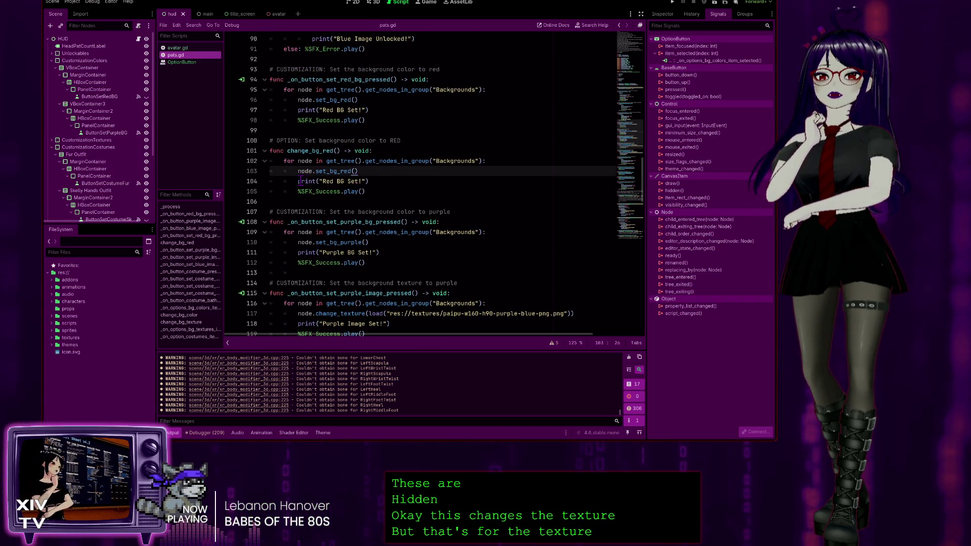
click(415, 161)
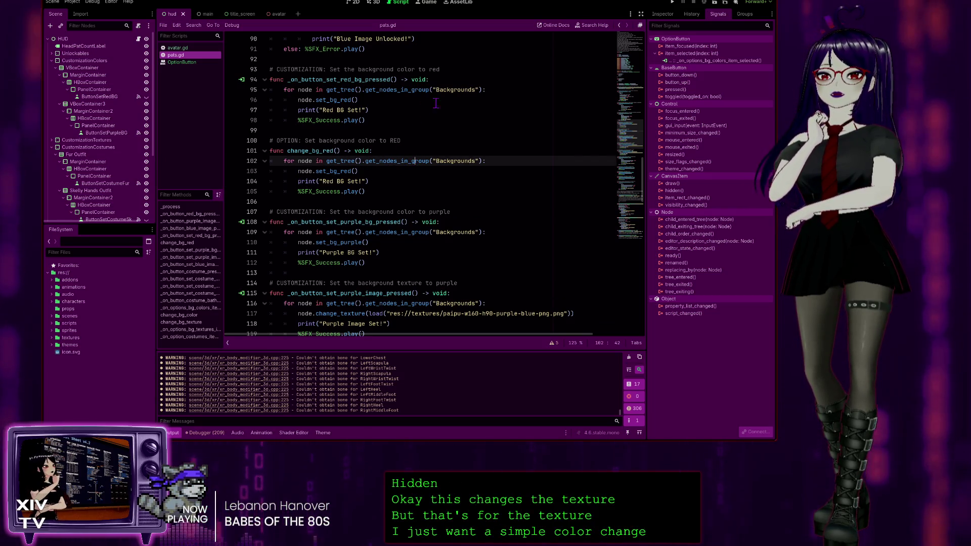
click(457, 89)
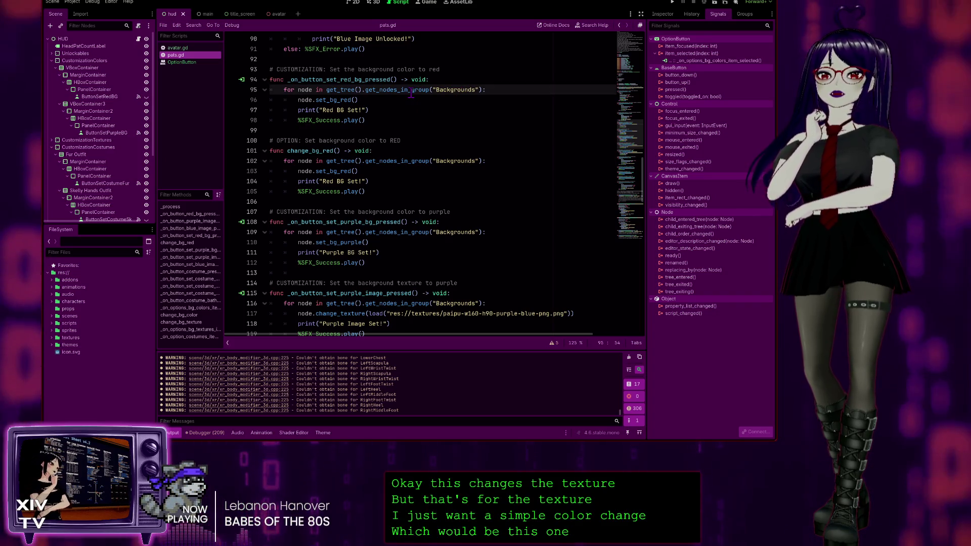
scroll(429, 201, up, 20)
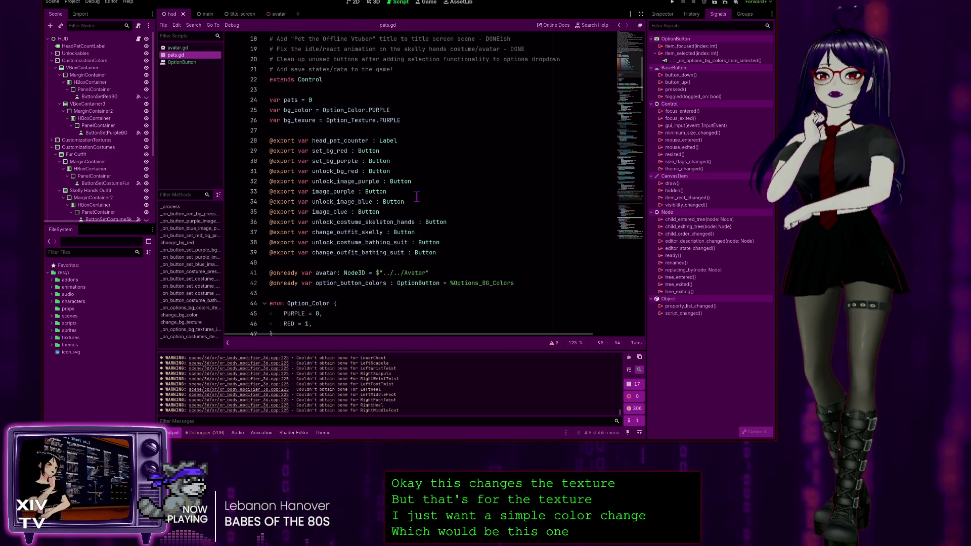
scroll(416, 197, down, 20)
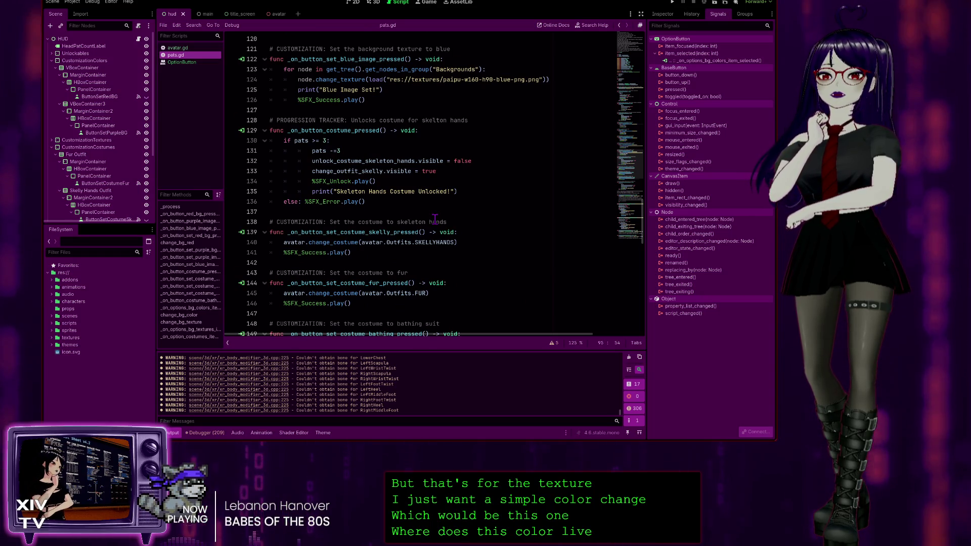
scroll(434, 218, down, 10)
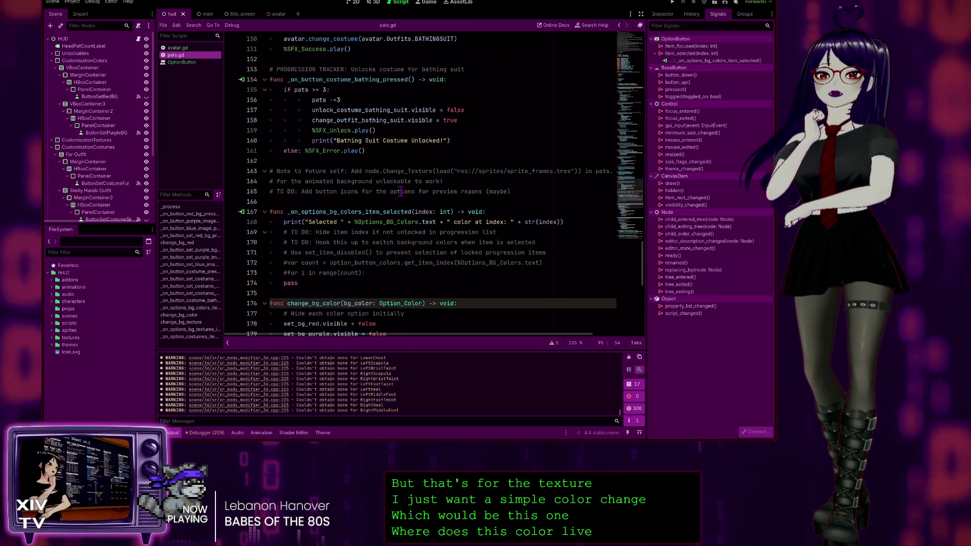
scroll(401, 191, down, 5)
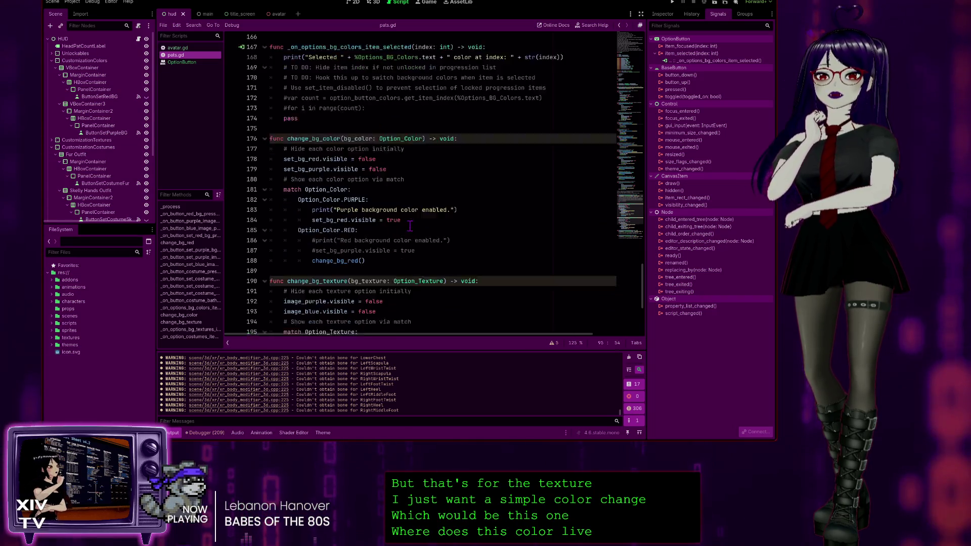
scroll(410, 226, down, 6)
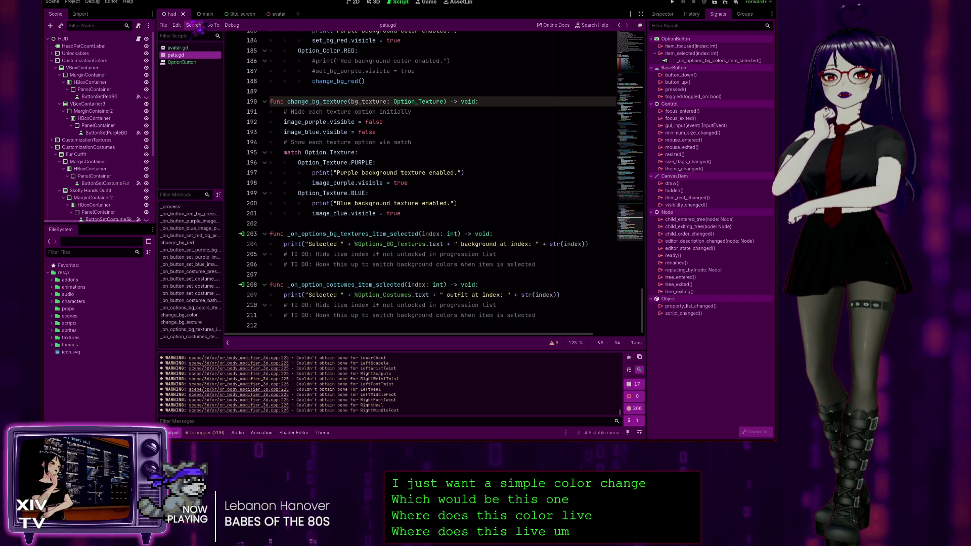
click(52, 323)
Open title_screen.gd then unlocks.gd, locate the red albedo colour line, and switch to the main scene
click(63, 331)
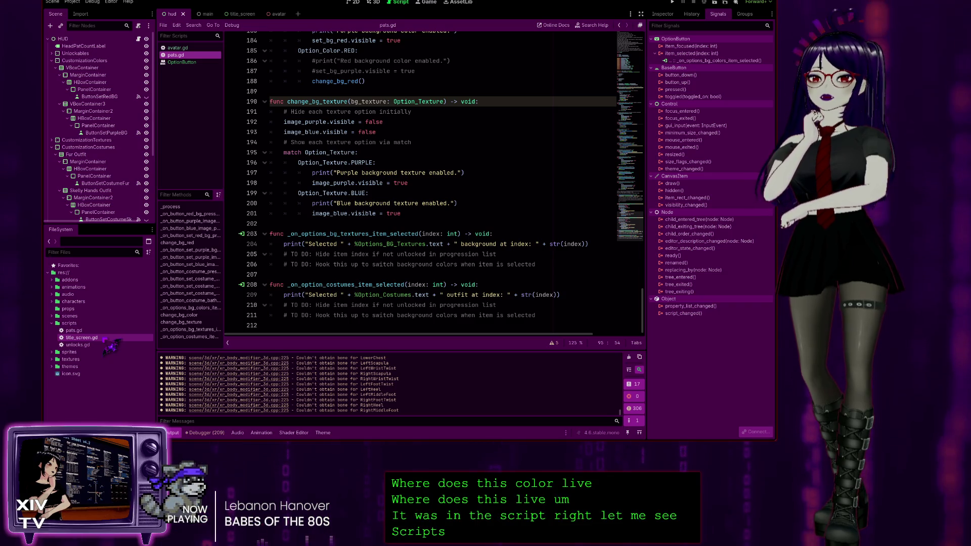
double_click(104, 338)
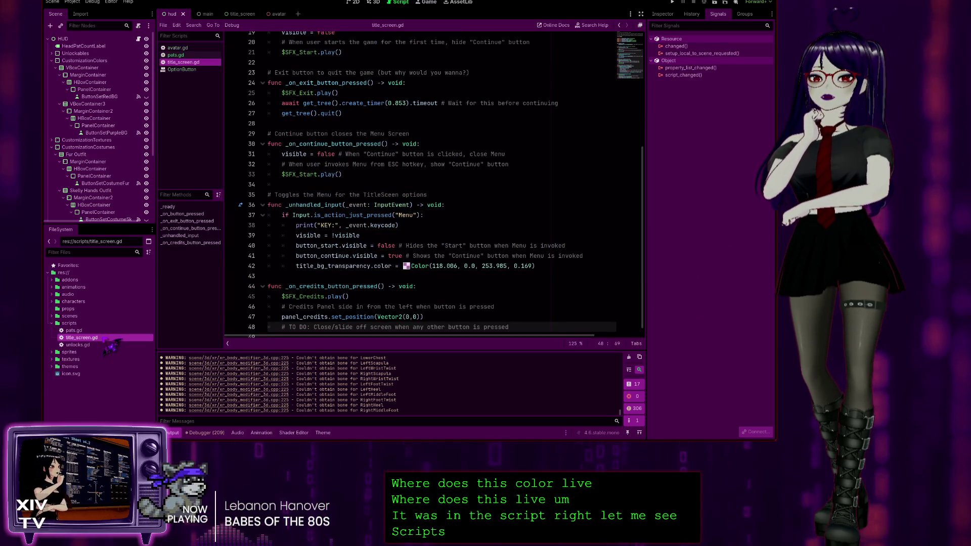
double_click(101, 345)
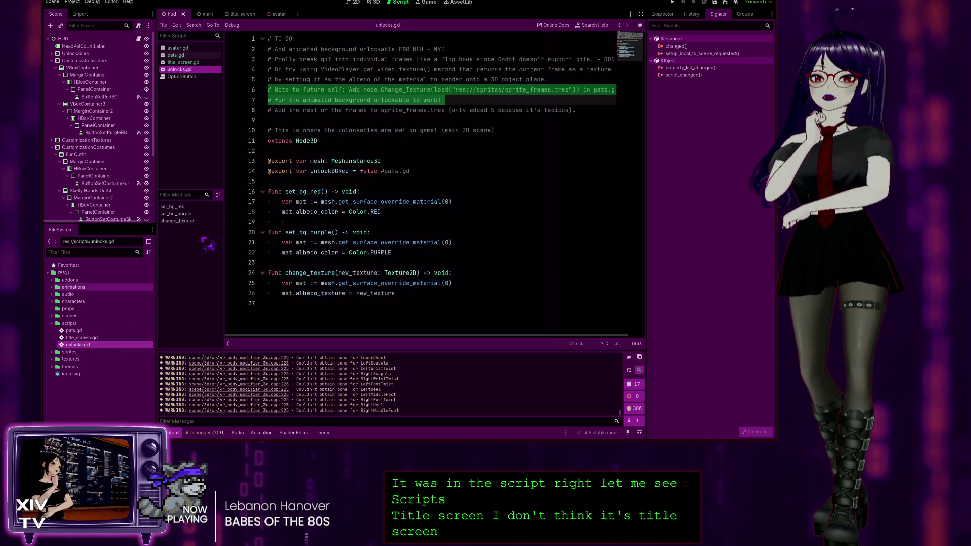
click(500, 131)
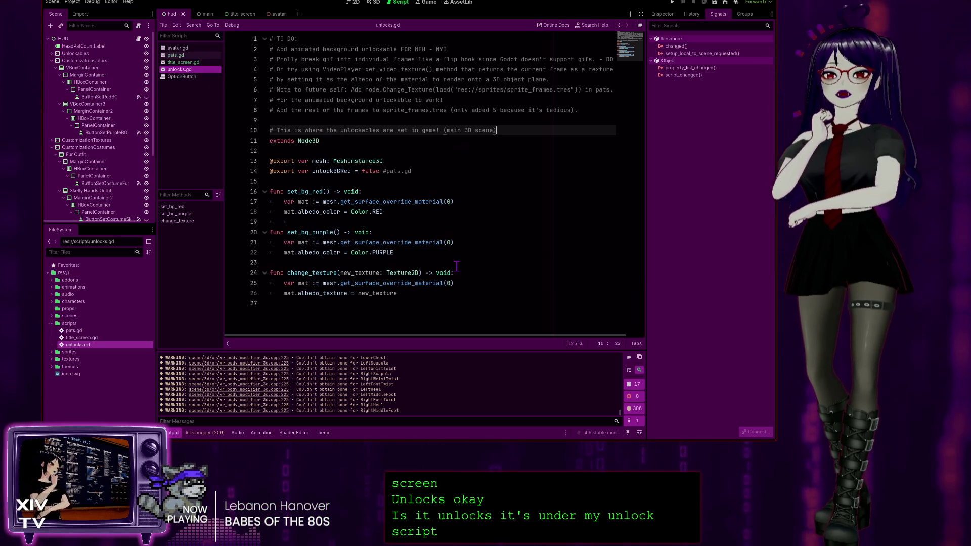
click(425, 213)
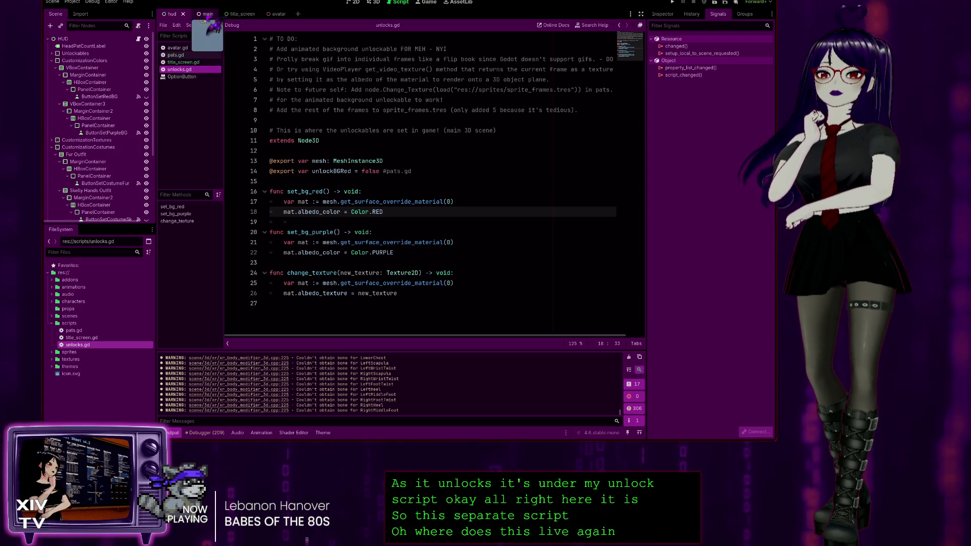
click(207, 15)
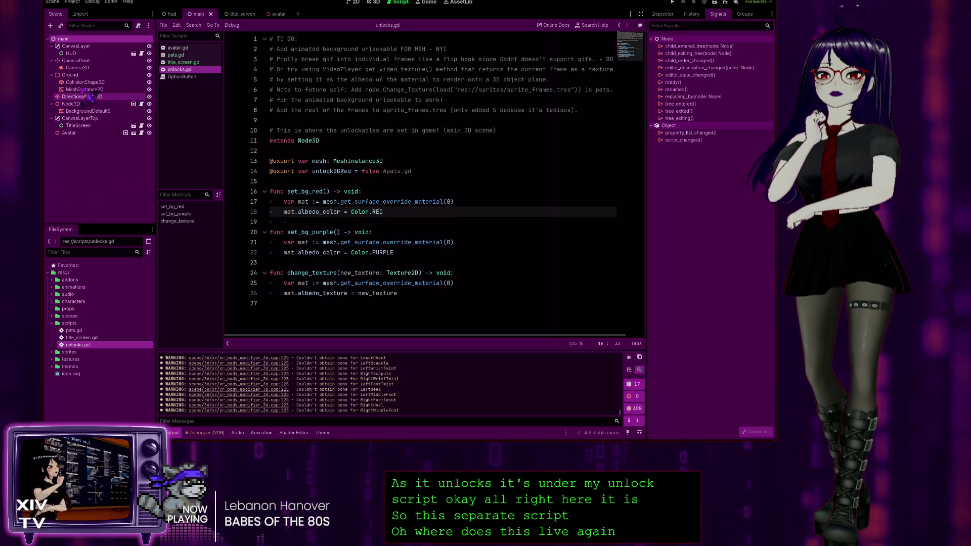
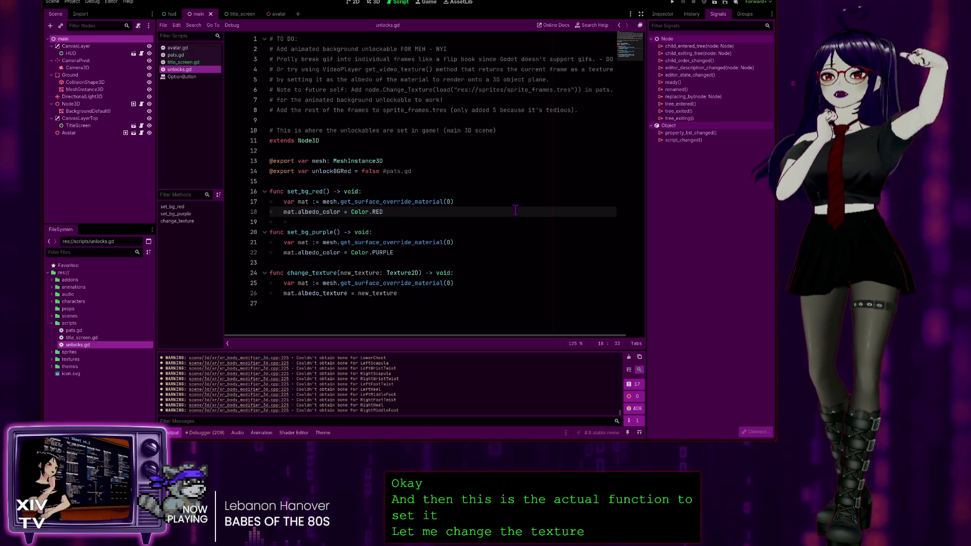
Inspect the PURPLE and red Color assignments in set_bg_red and change_texture
double_click(397, 251)
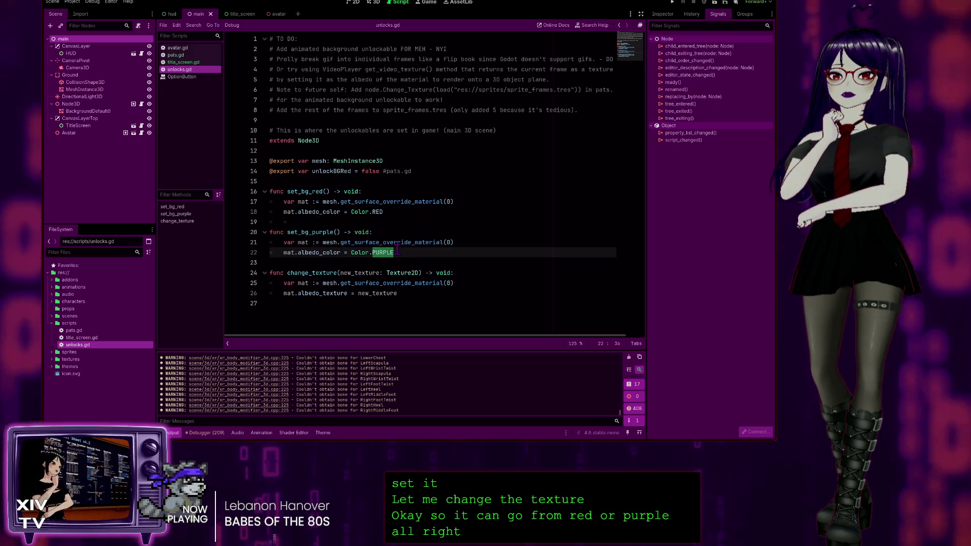
click(386, 211)
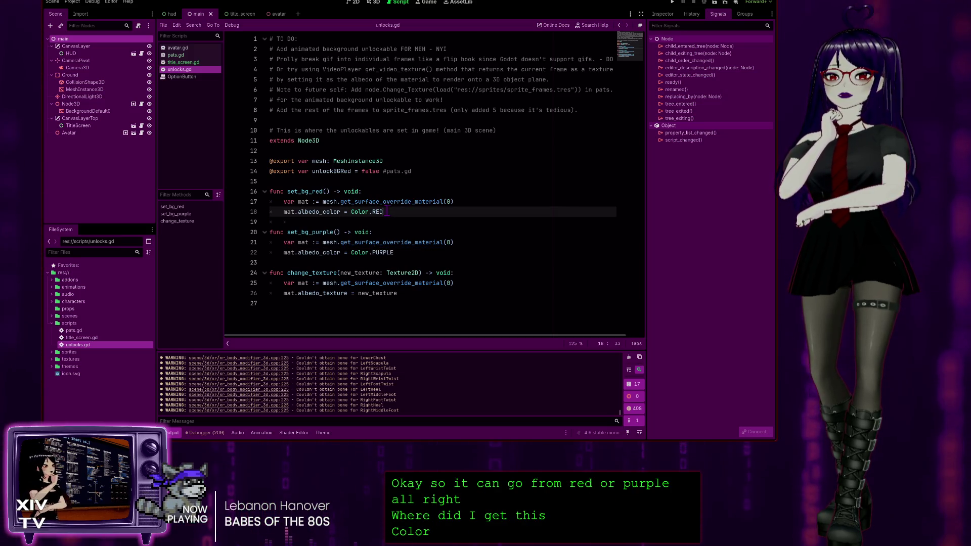
click(381, 252)
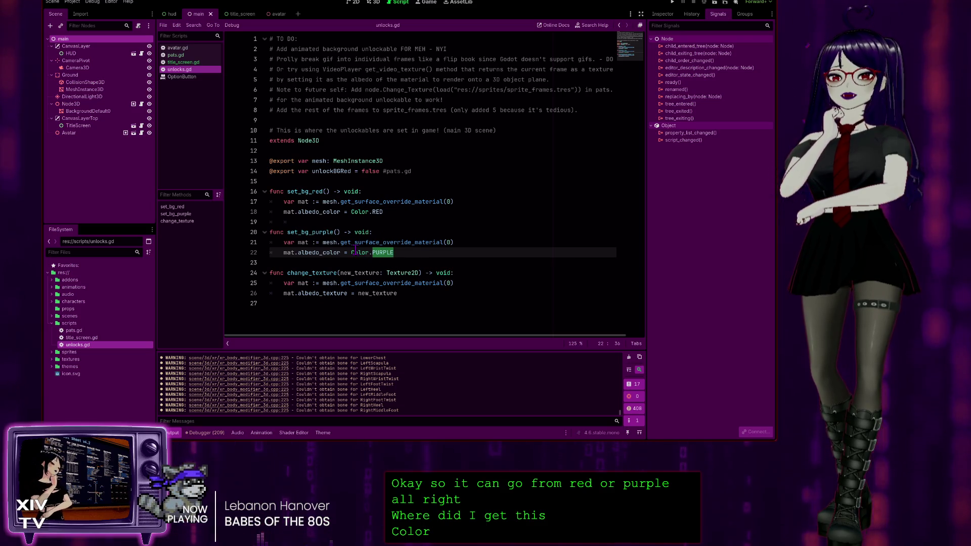
click(363, 212)
double_click(363, 212)
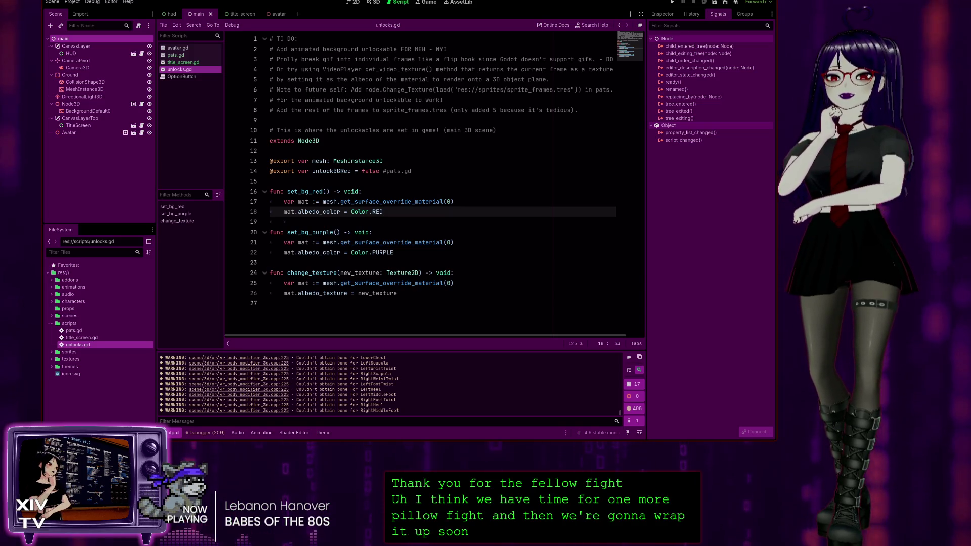
click(418, 217)
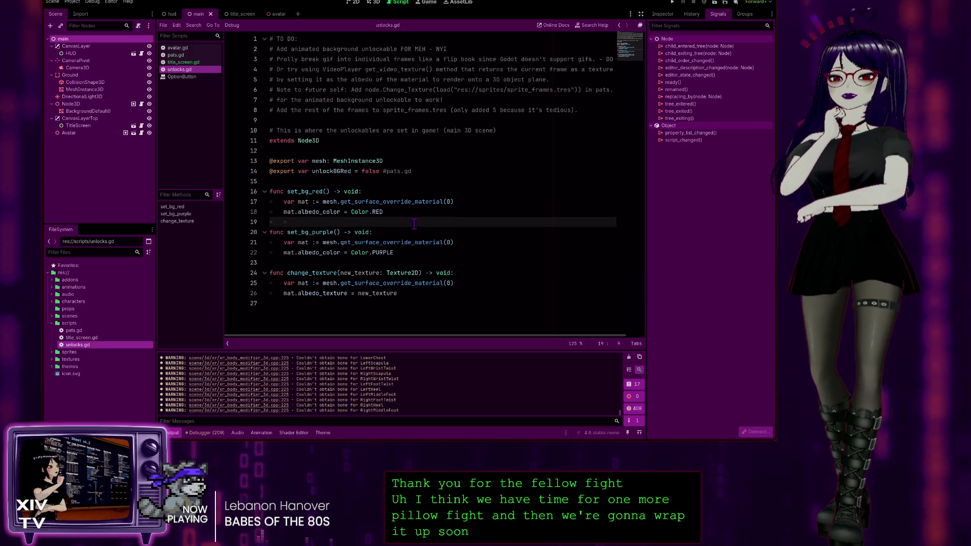
click(424, 295)
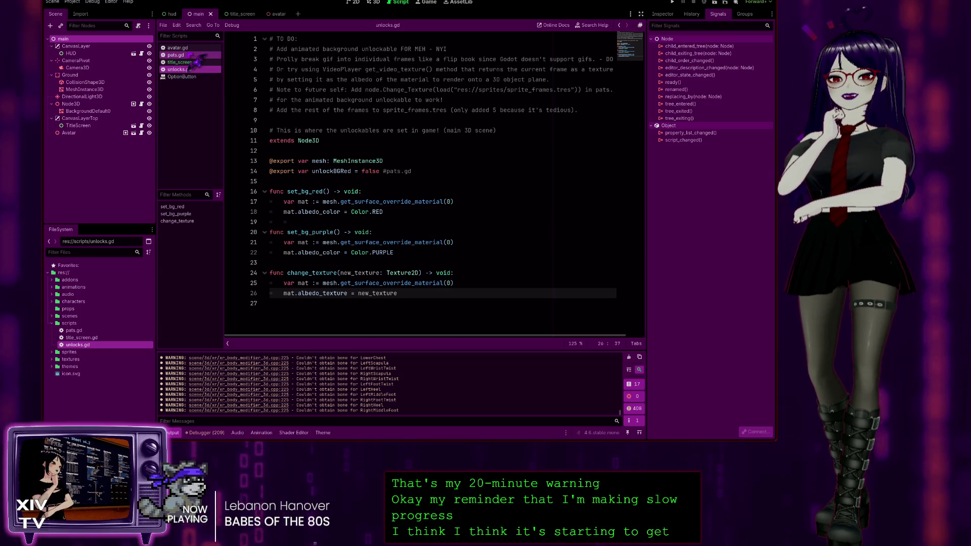
Compare the pats.gd, unlocks.gd and title_screen.gd scripts
click(177, 54)
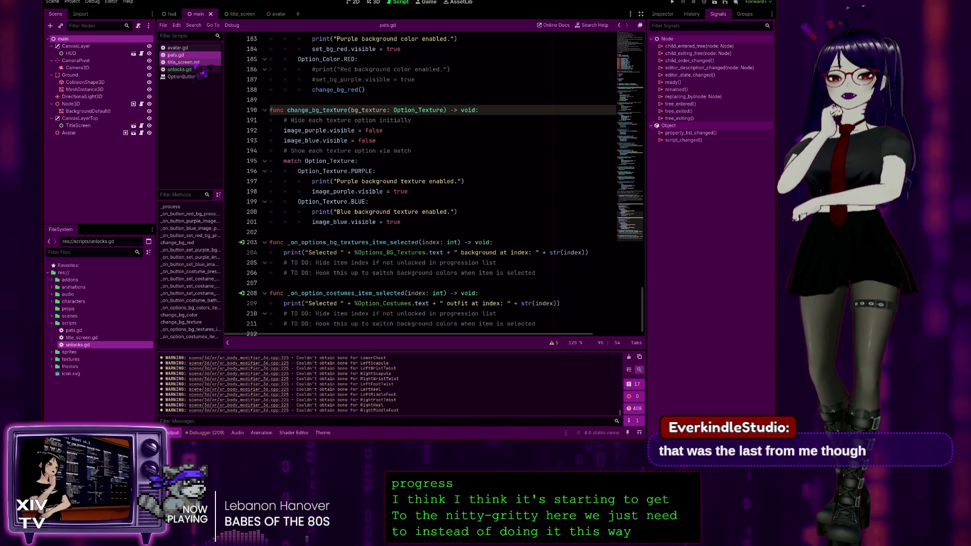
click(200, 69)
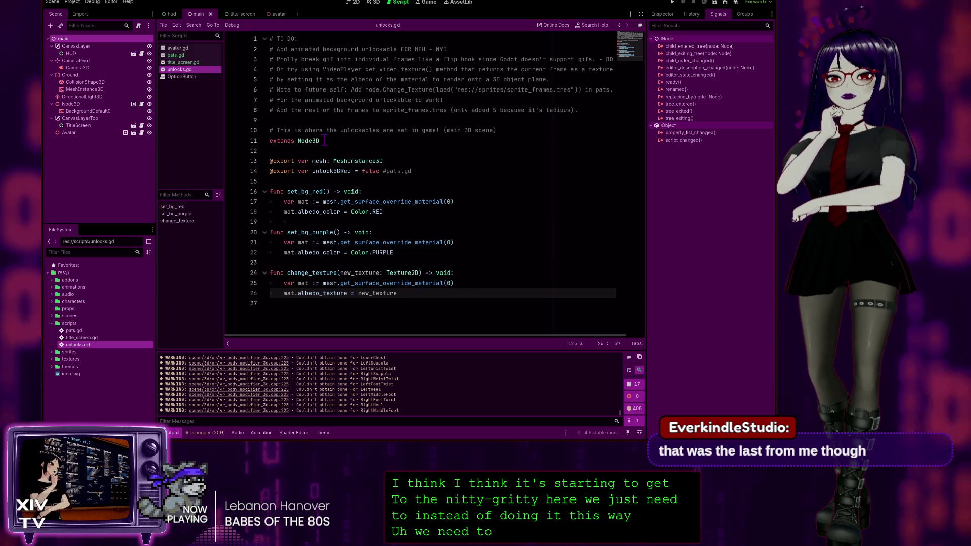
click(188, 62)
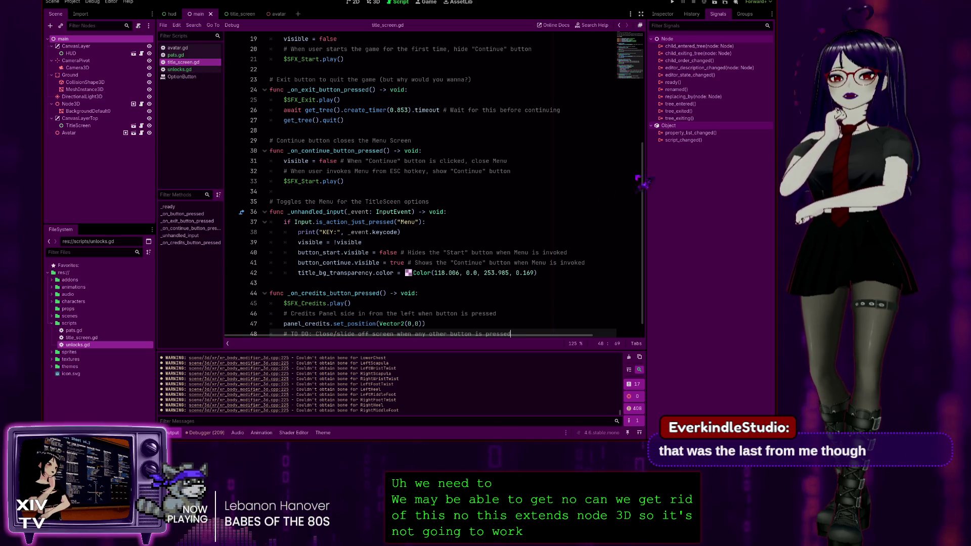
scroll(430, 182, up, 6)
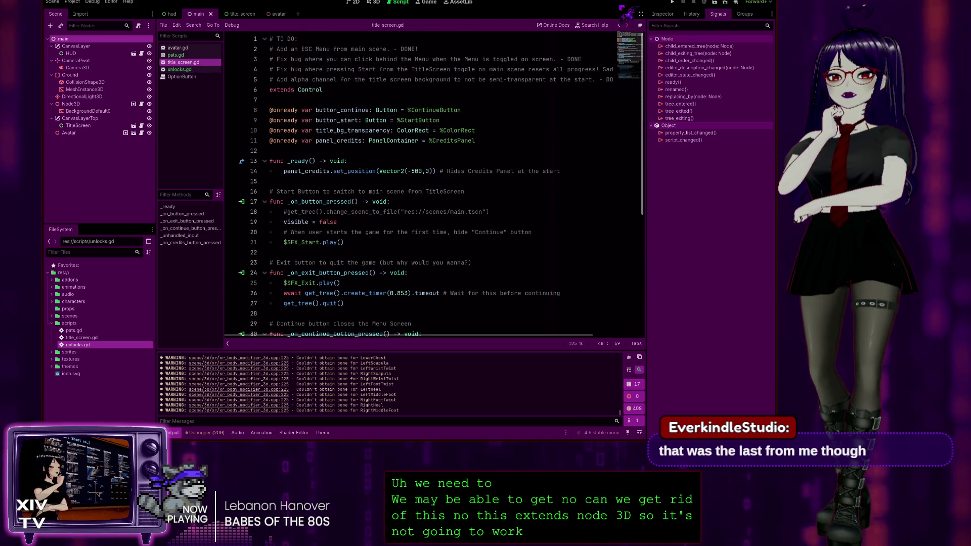
scroll(531, 201, down, 6)
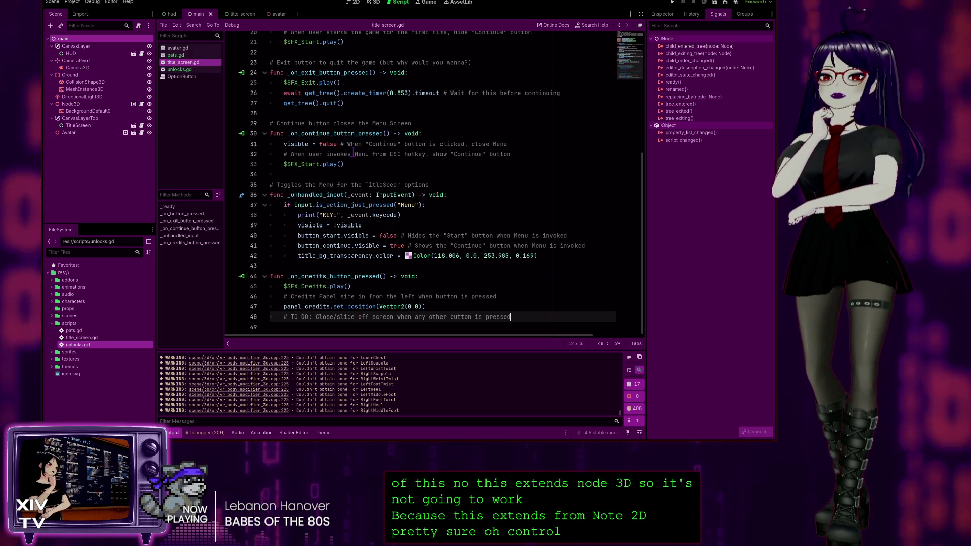
Revisit the red colour assignment in unlocks.gd's set_bg_red, then return to pats.gd
click(182, 70)
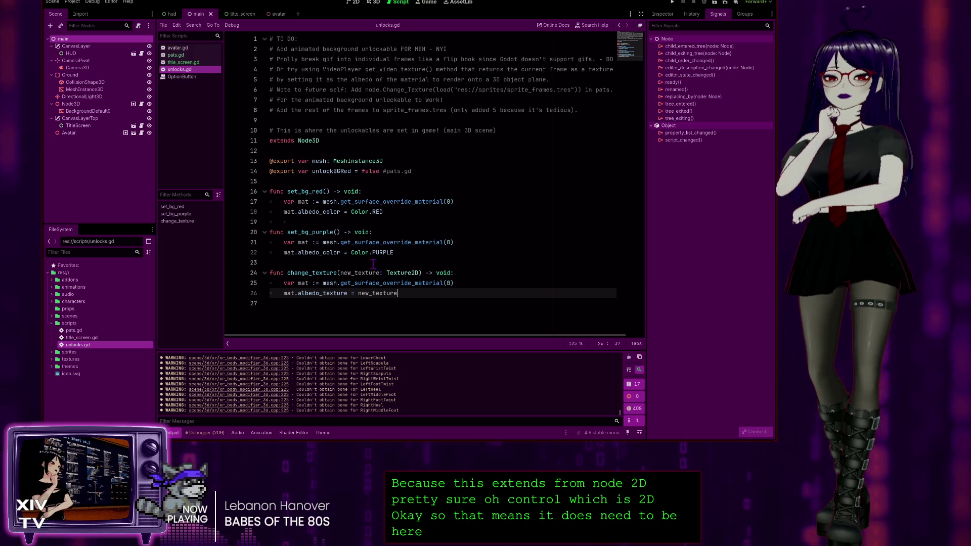
click(306, 191)
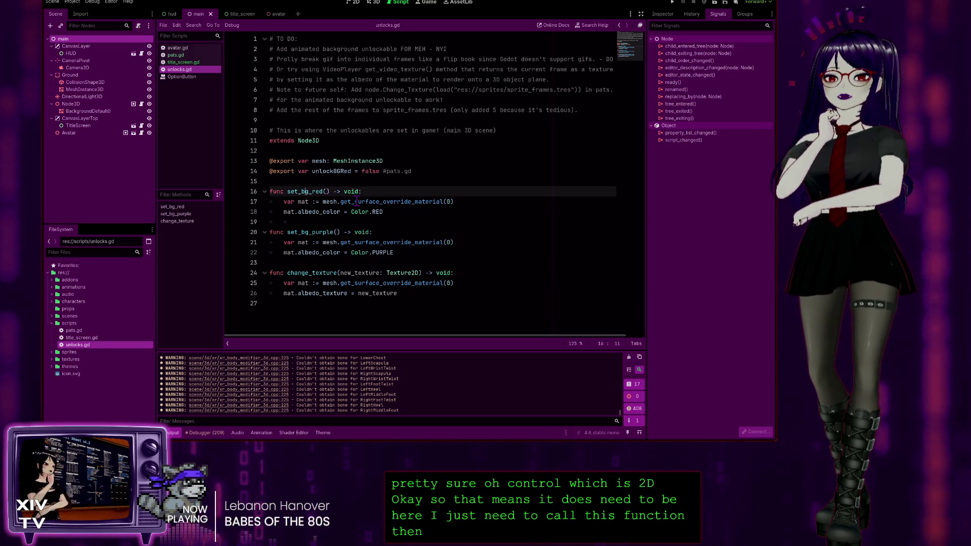
click(404, 208)
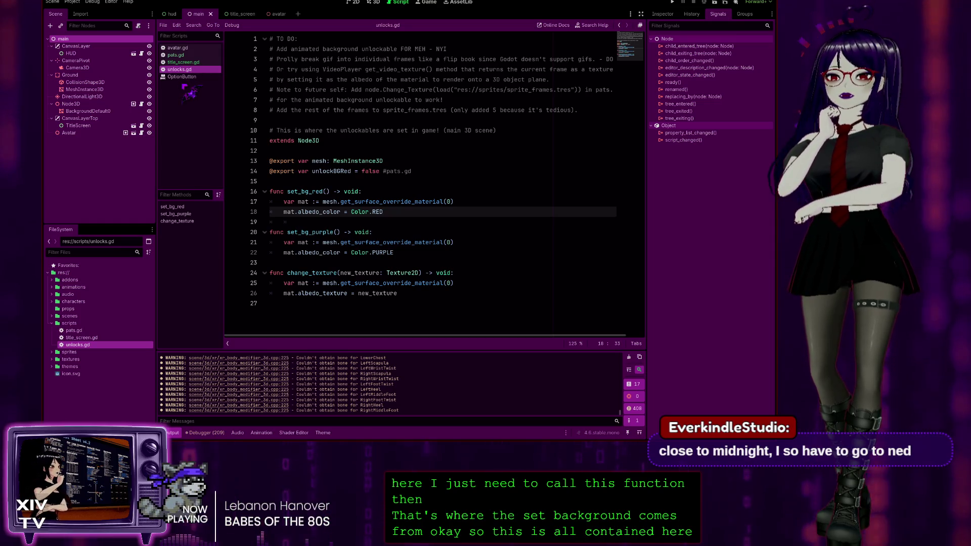
click(176, 54)
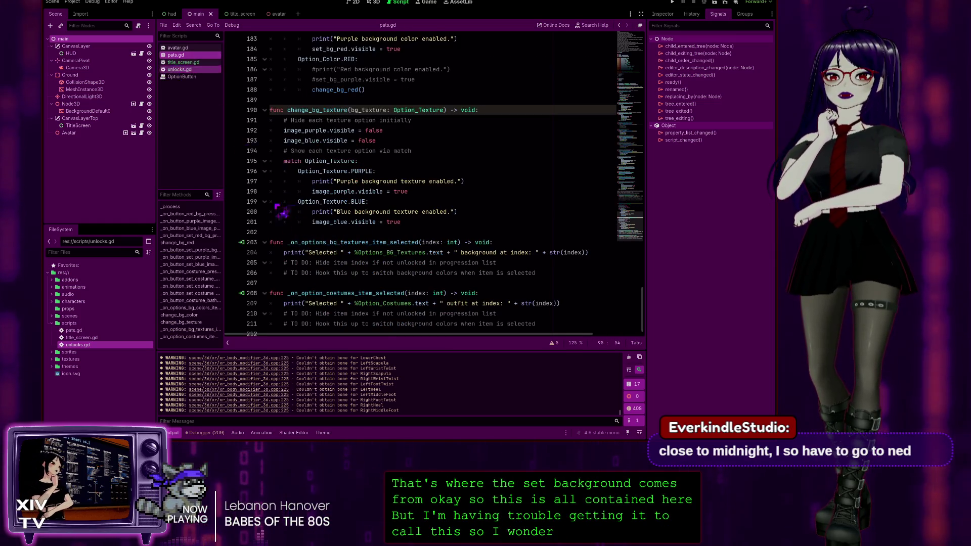
Review the Option_Color.RED case and exported button variables in pats.gd, then switch to unlocks.gd
scroll(369, 200, up, 4)
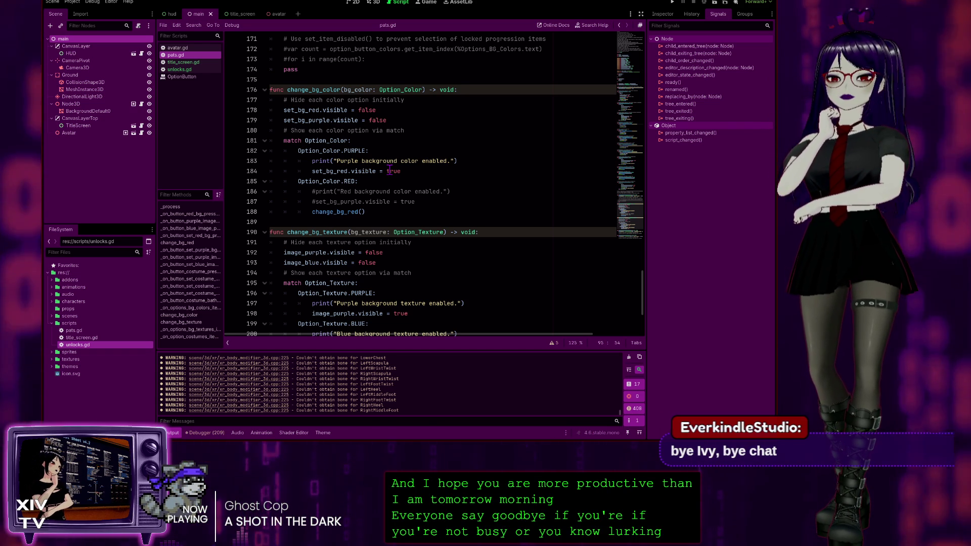
click(357, 184)
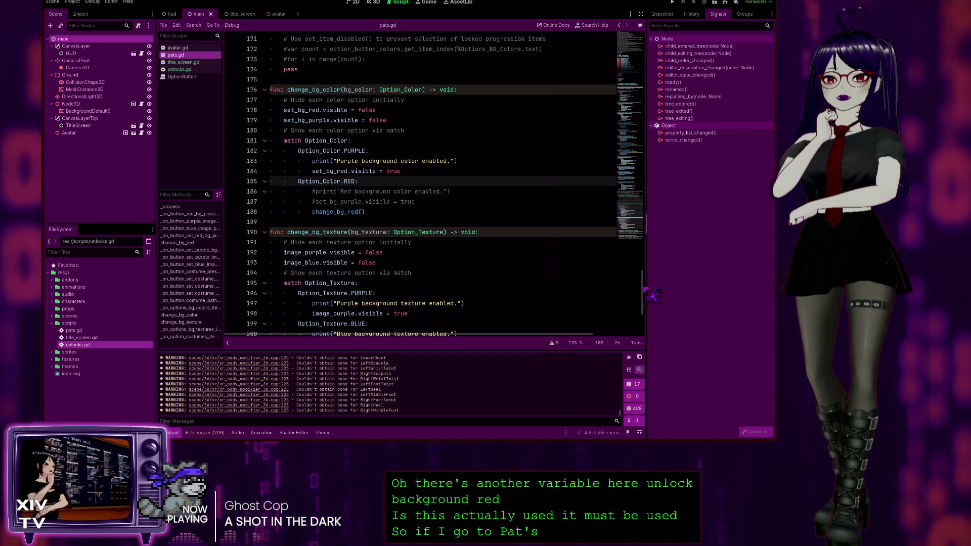
scroll(602, 281, up, 20)
scroll(435, 182, down, 9)
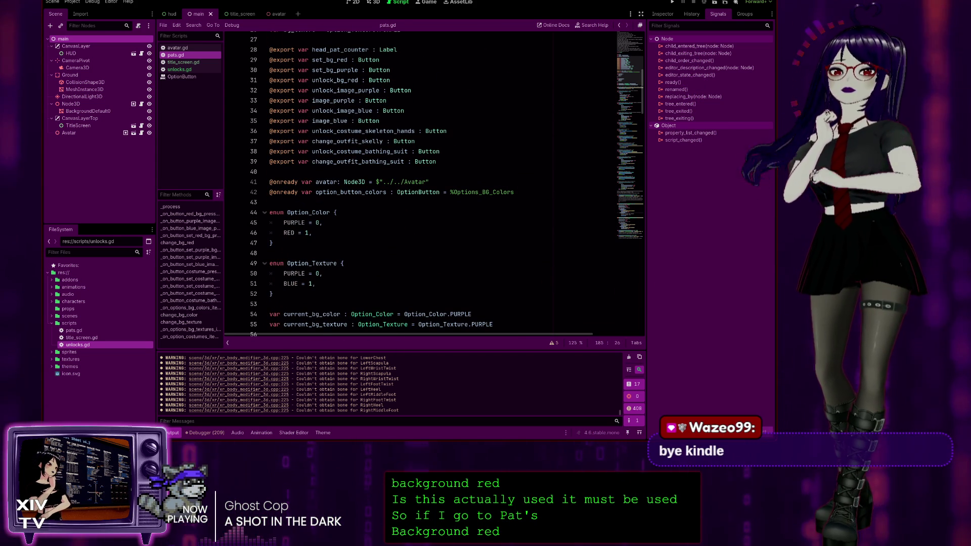
click(193, 70)
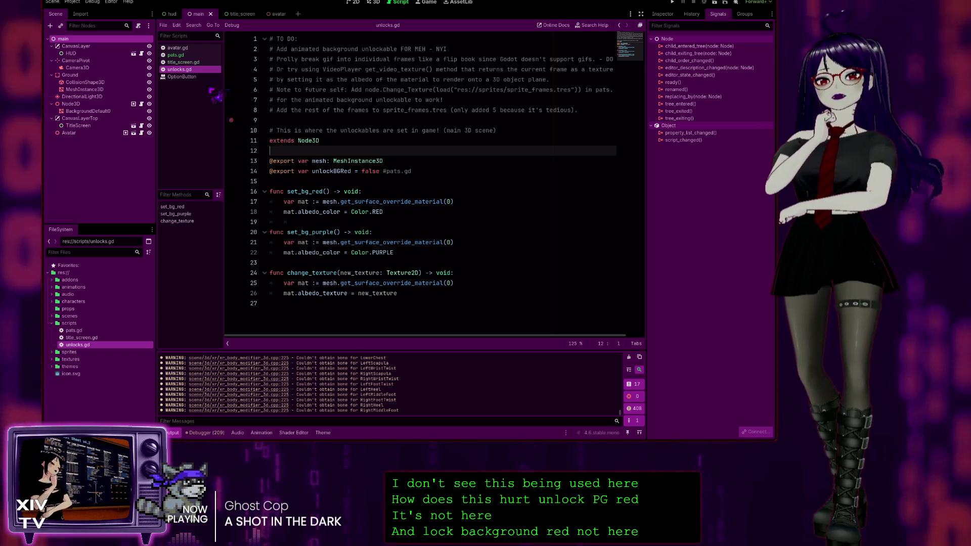
Review the head pats counter and pats -= 5 unlock code in pats.gd, then open unlocks.gd
click(175, 55)
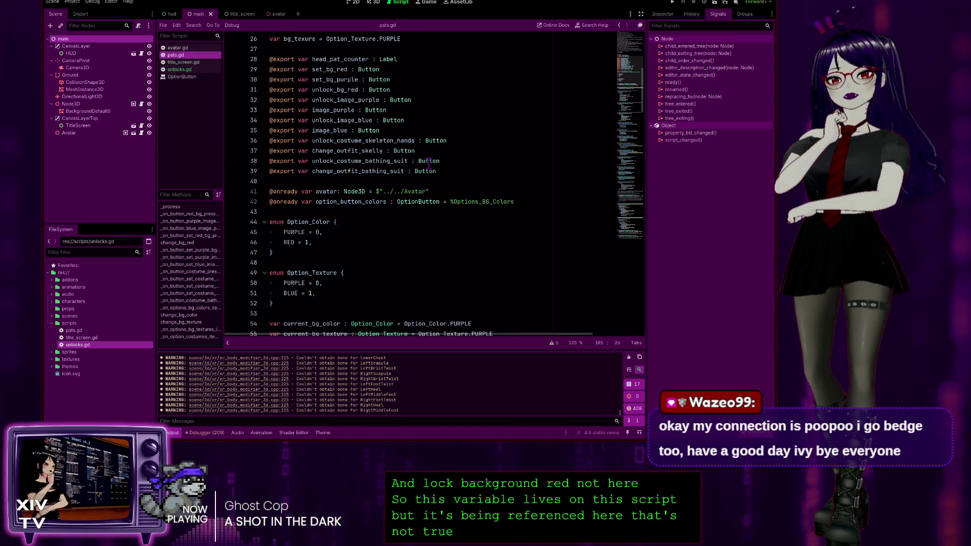
scroll(374, 219, down, 6)
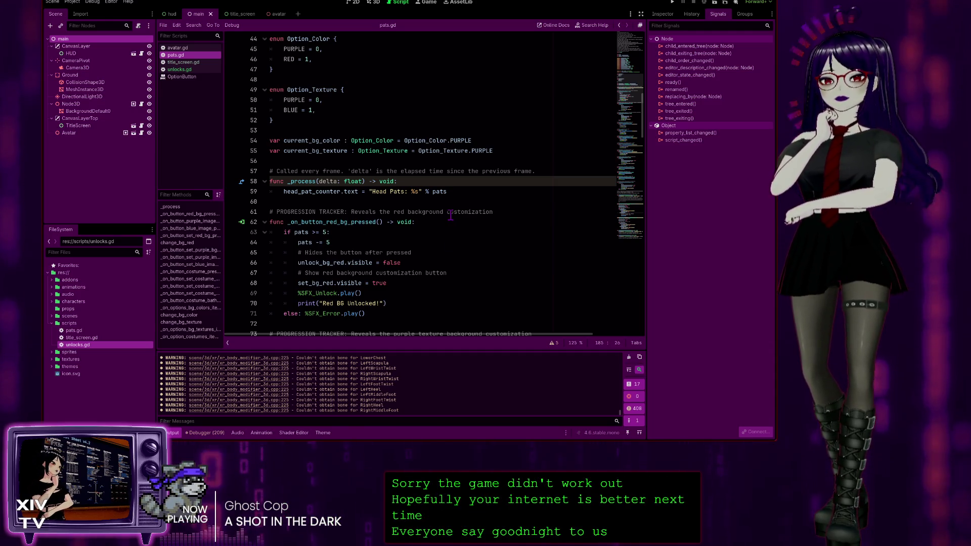
scroll(450, 215, down, 2)
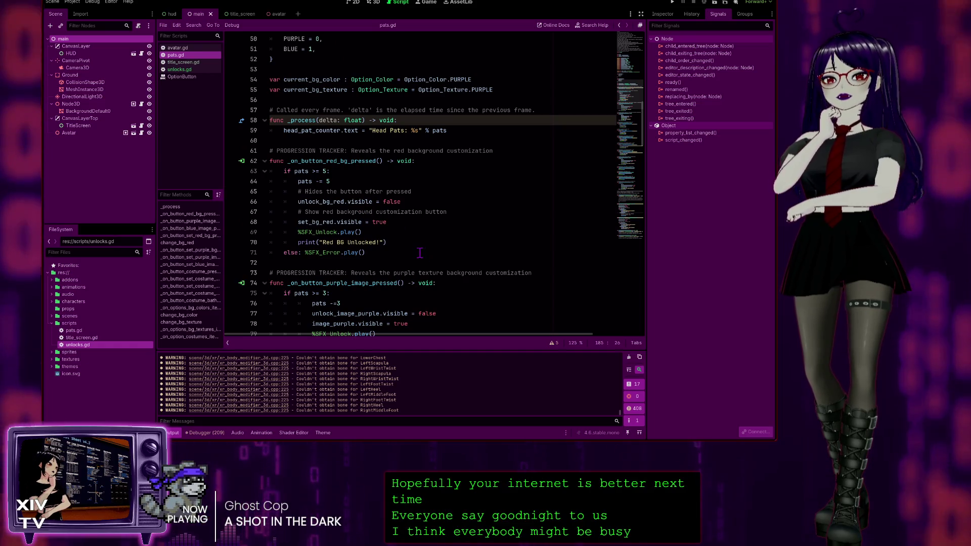
click(484, 130)
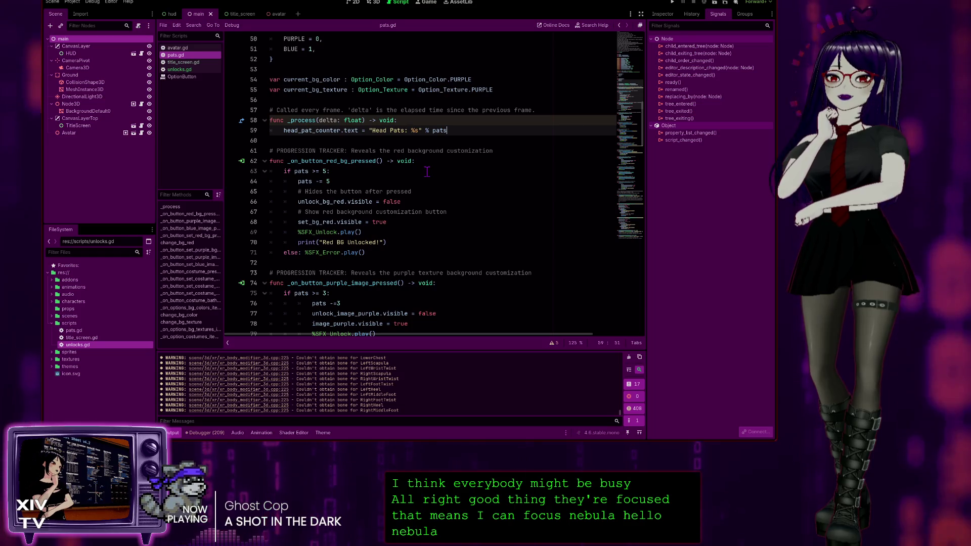
click(466, 179)
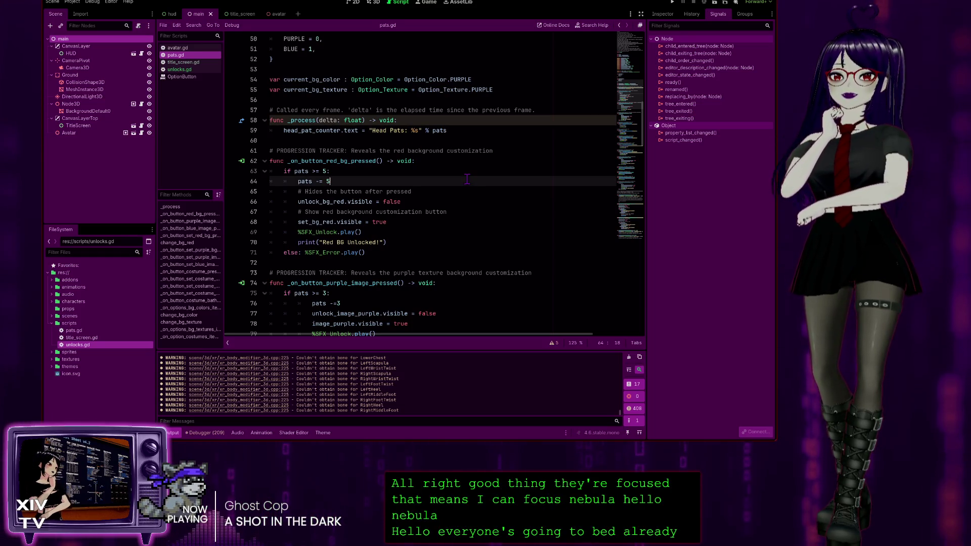
scroll(460, 177, down, 1)
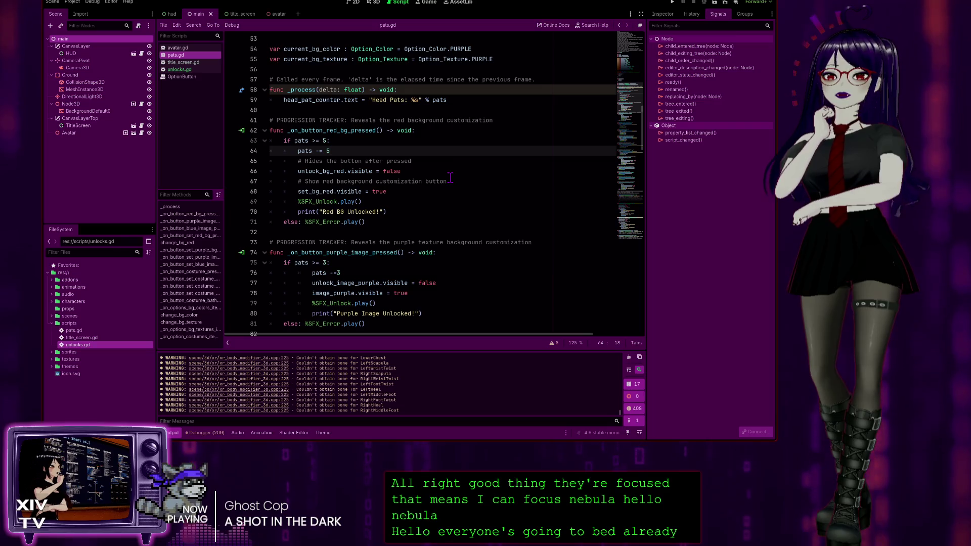
scroll(461, 134, down, 1)
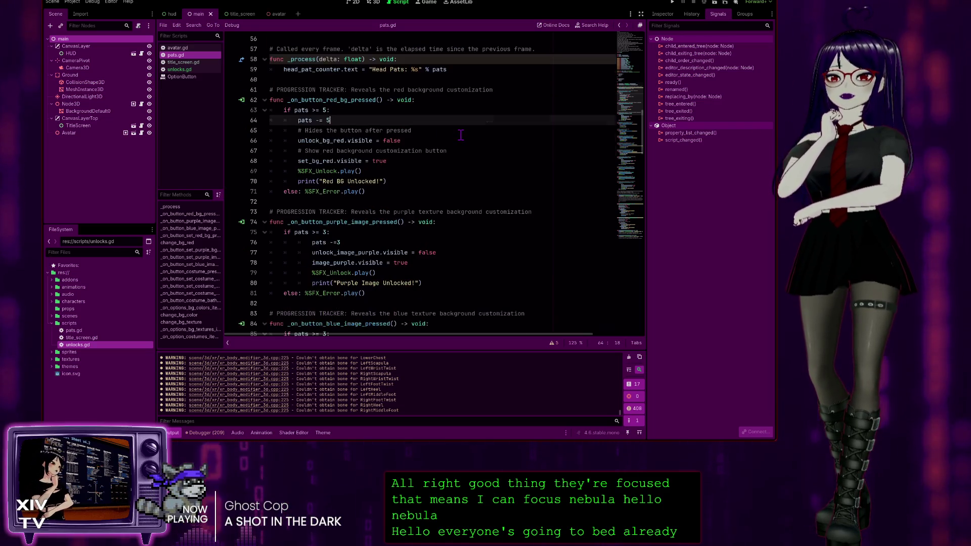
scroll(361, 118, up, 2)
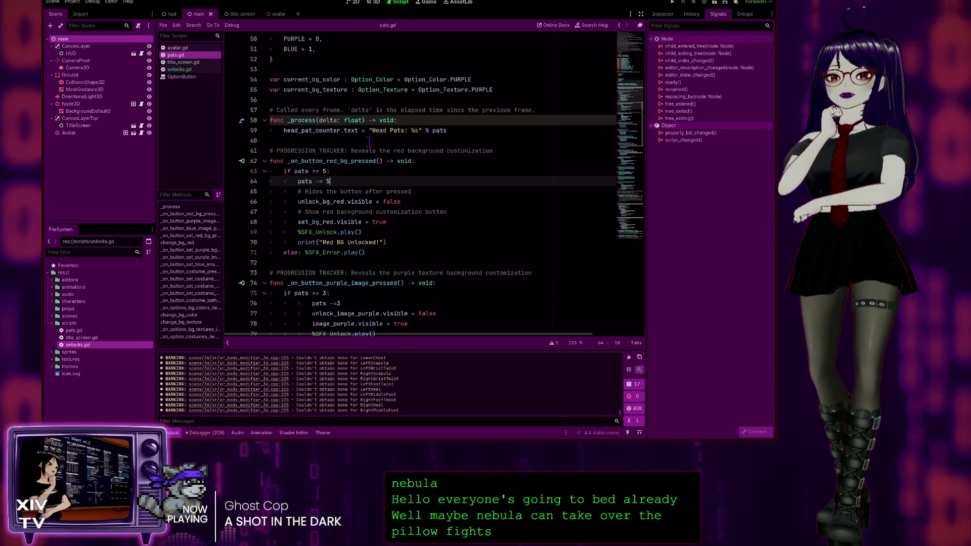
click(187, 70)
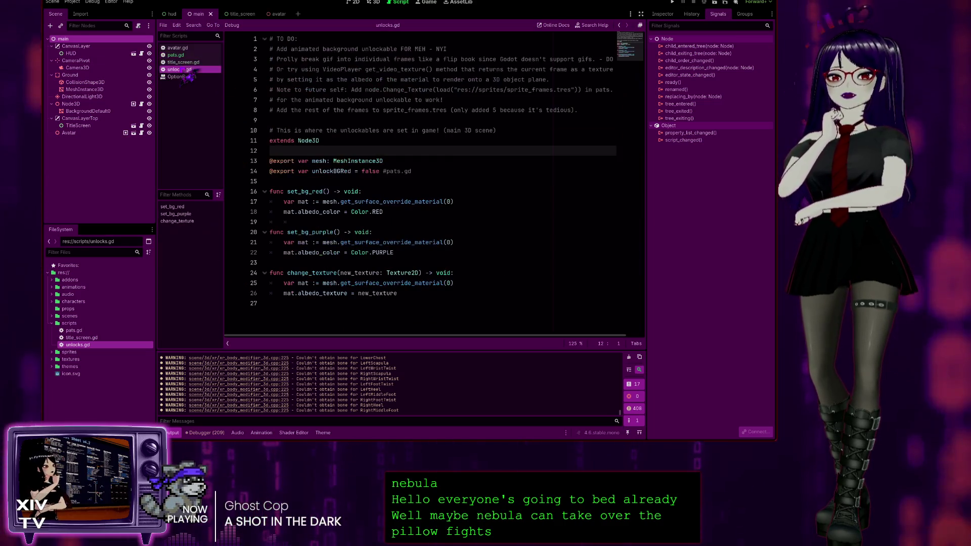
Select the unlockBGRed variable name in unlocks.gd and switch to pats.gd
double_click(328, 169)
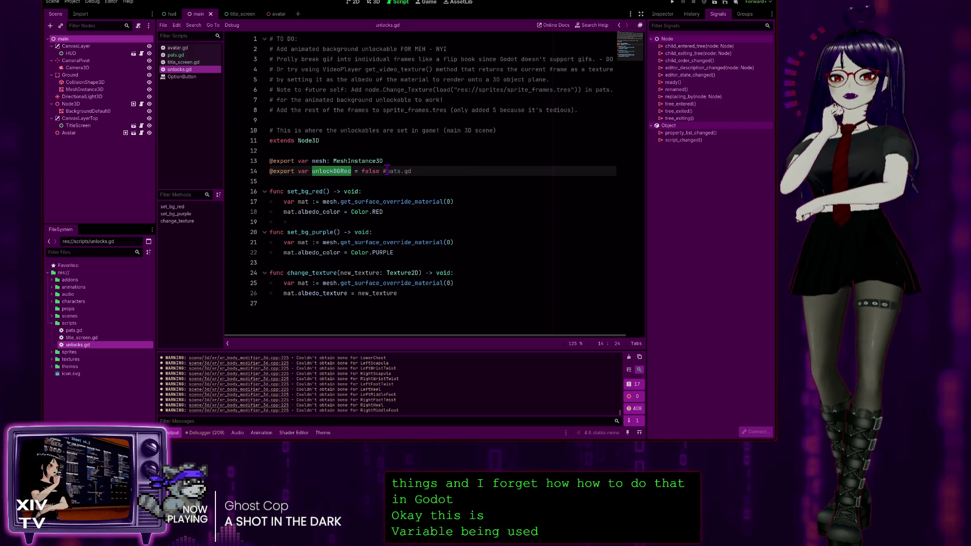
click(193, 55)
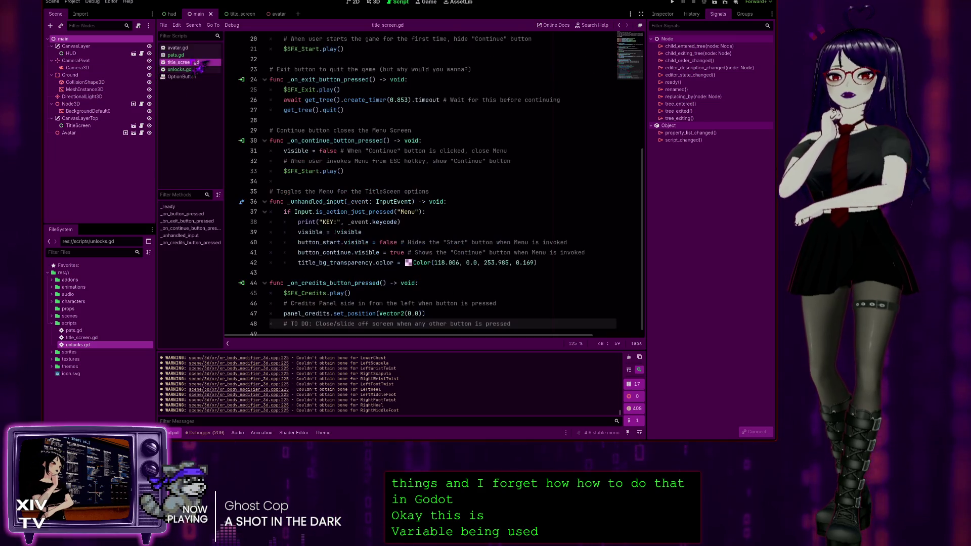
scroll(447, 93, up, 4)
scroll(446, 93, up, 8)
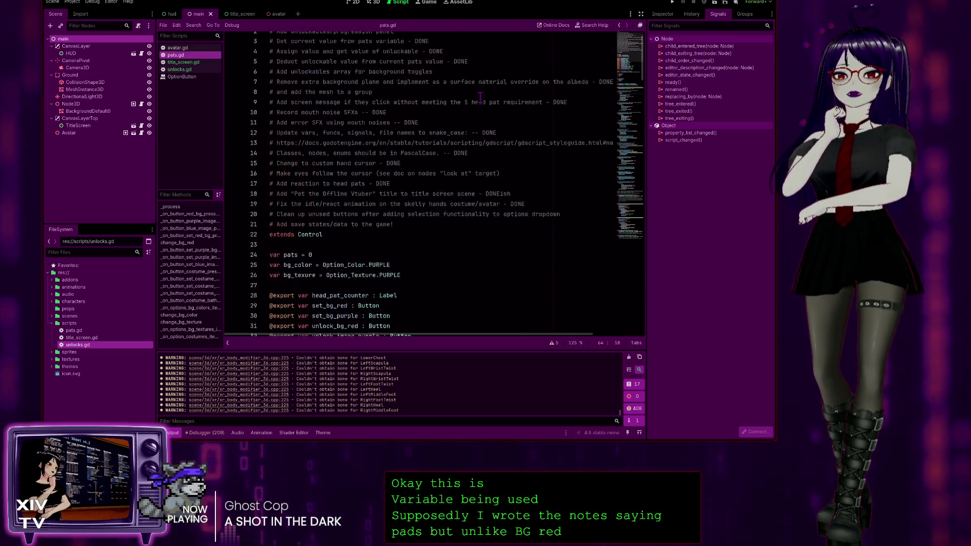
scroll(429, 89, down, 5)
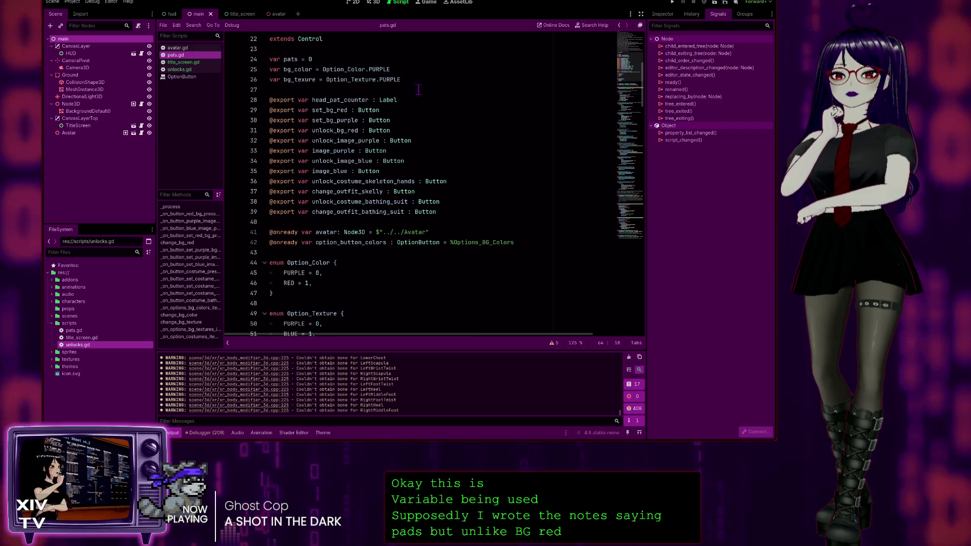
scroll(308, 108, up, 2)
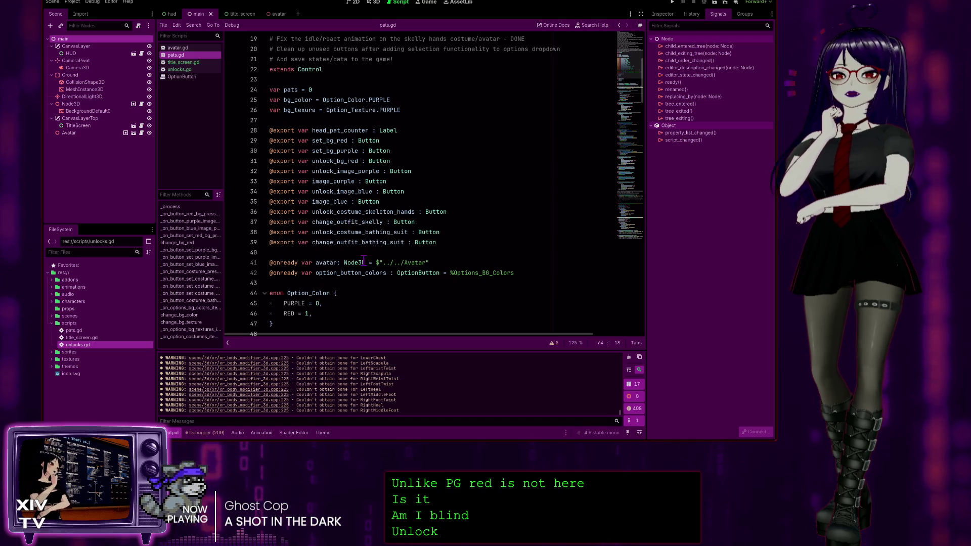
Scroll through pats.gd's unlock and customization functions looking for unlockBGRed, then return to unlocks.gd
scroll(353, 228, down, 5)
scroll(373, 245, down, 3)
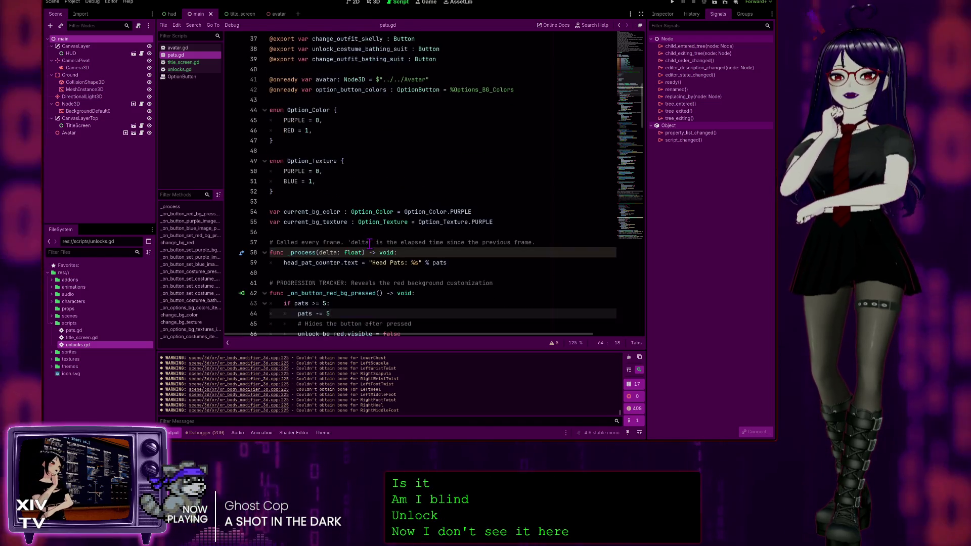
scroll(338, 218, down, 1)
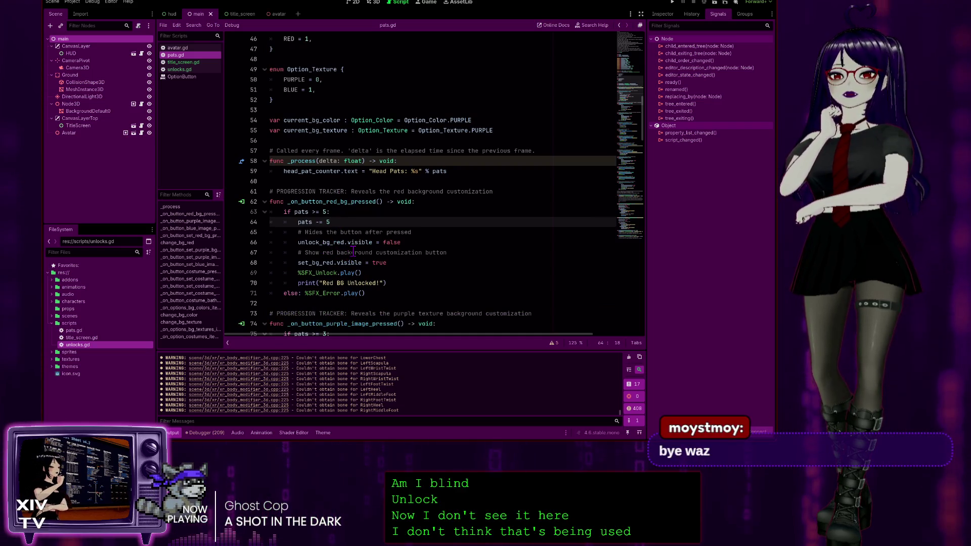
scroll(353, 251, down, 1)
scroll(339, 237, down, 5)
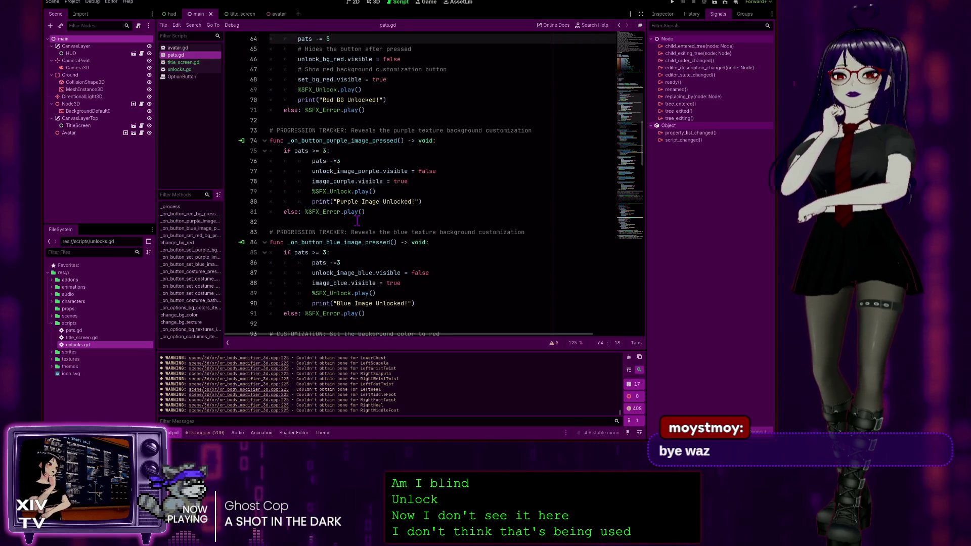
scroll(349, 220, down, 3)
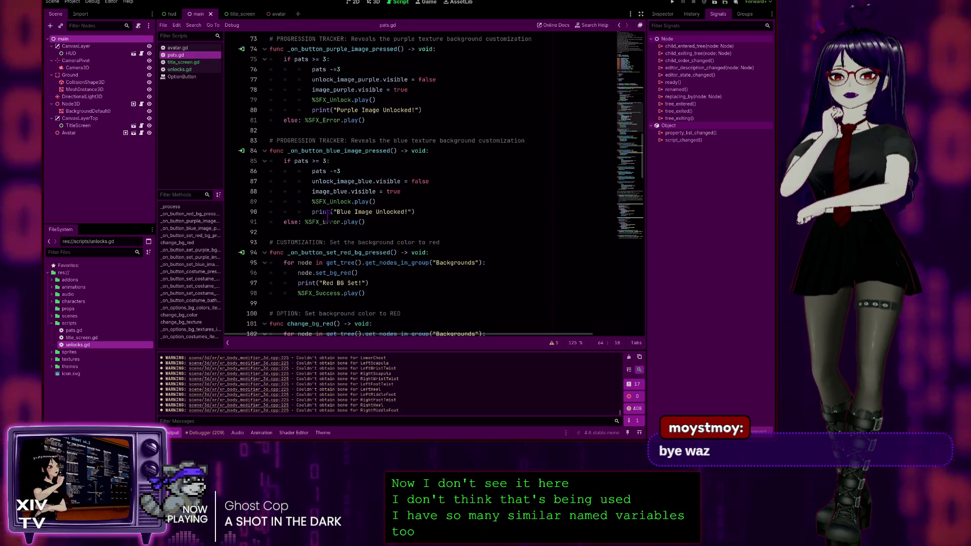
scroll(327, 216, down, 3)
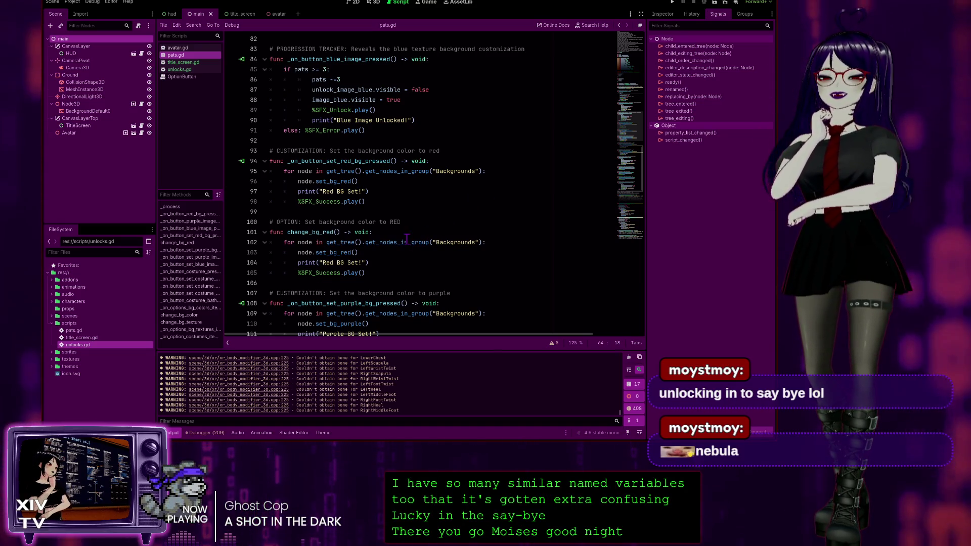
scroll(388, 244, down, 5)
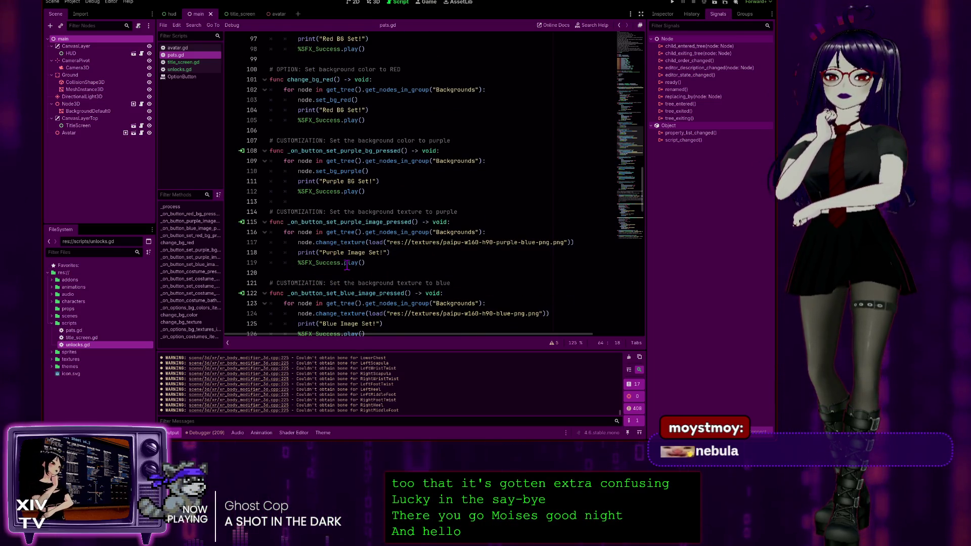
scroll(346, 265, down, 3)
scroll(386, 231, down, 3)
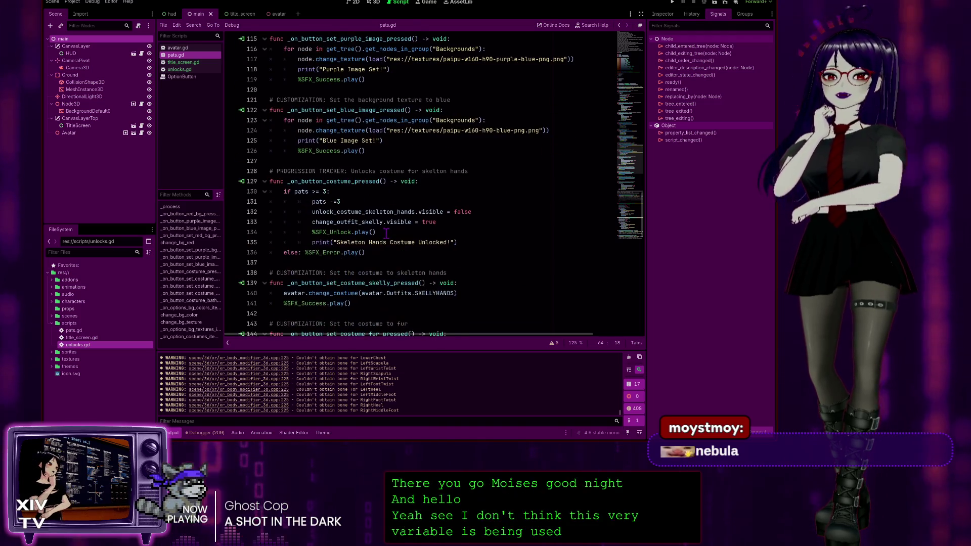
scroll(386, 233, down, 3)
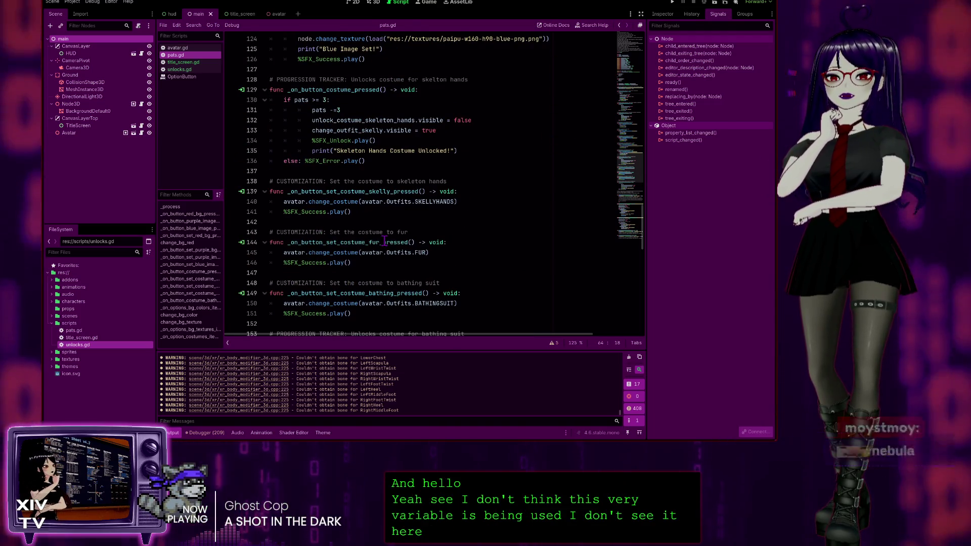
click(179, 70)
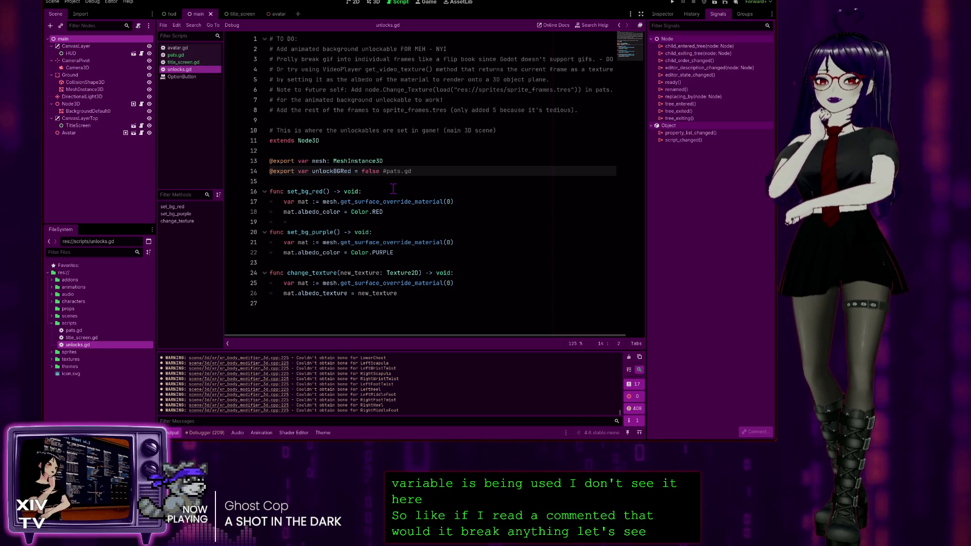
Comment out the unlockBGRed export line with Ctrl+K and run the project with F5
key(ctrl+k)
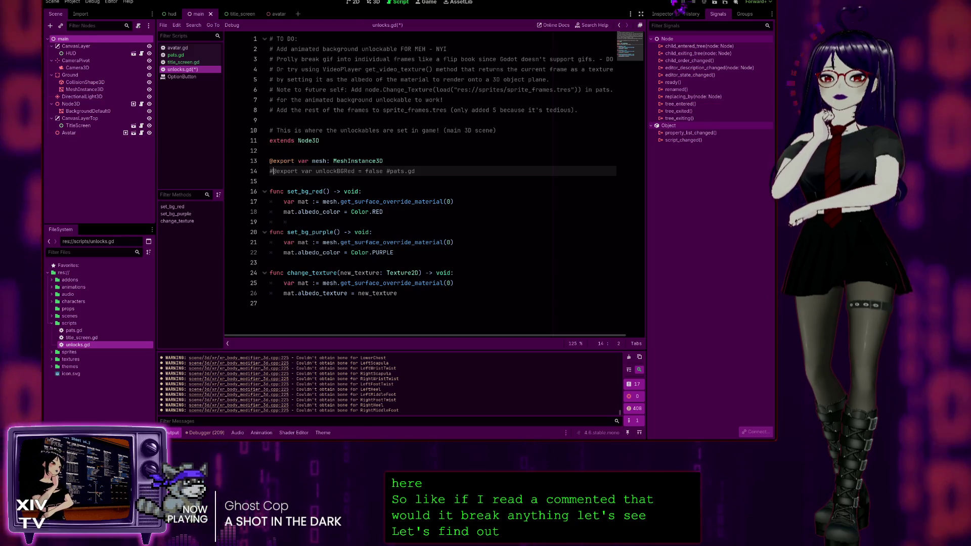
key(F5)
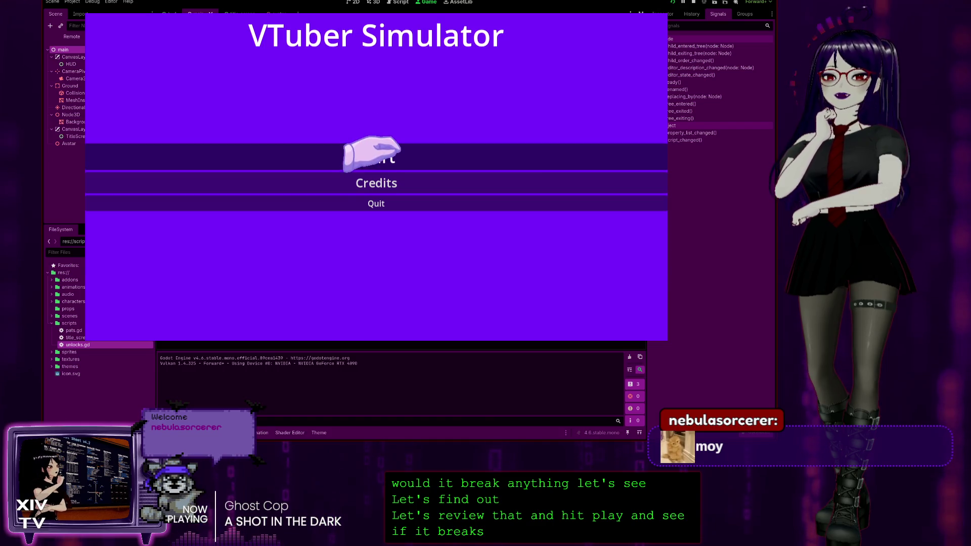
Start the game and apply the purple background, purple texture and fur costume
click(384, 154)
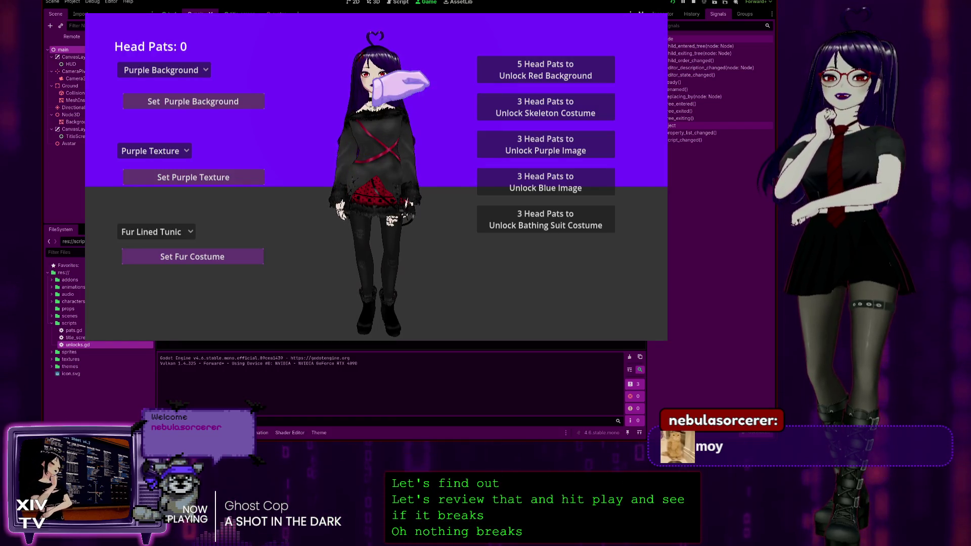
click(151, 70)
click(258, 101)
click(258, 101)
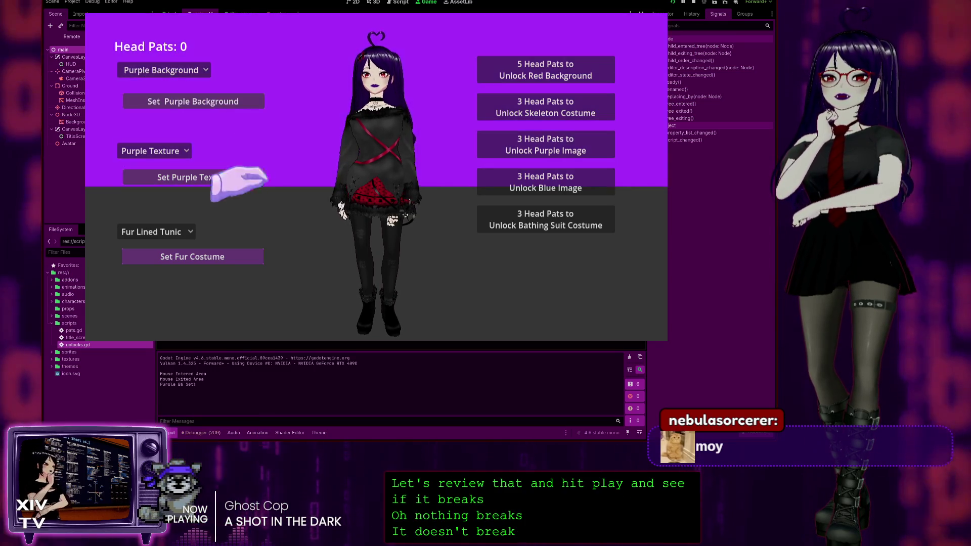
click(257, 177)
click(251, 257)
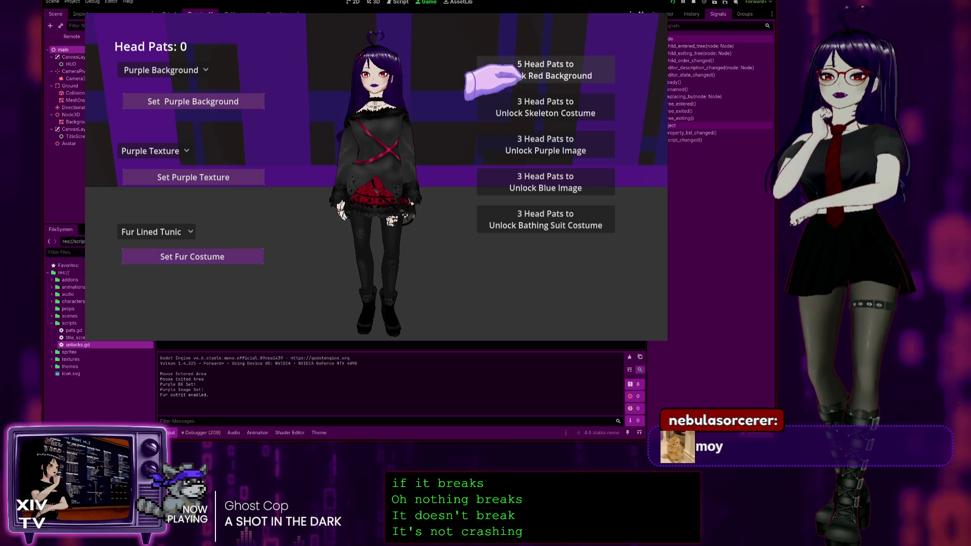
Earn head pats, unlock the red background, toggle red and purple, then stop the game
double_click(367, 71)
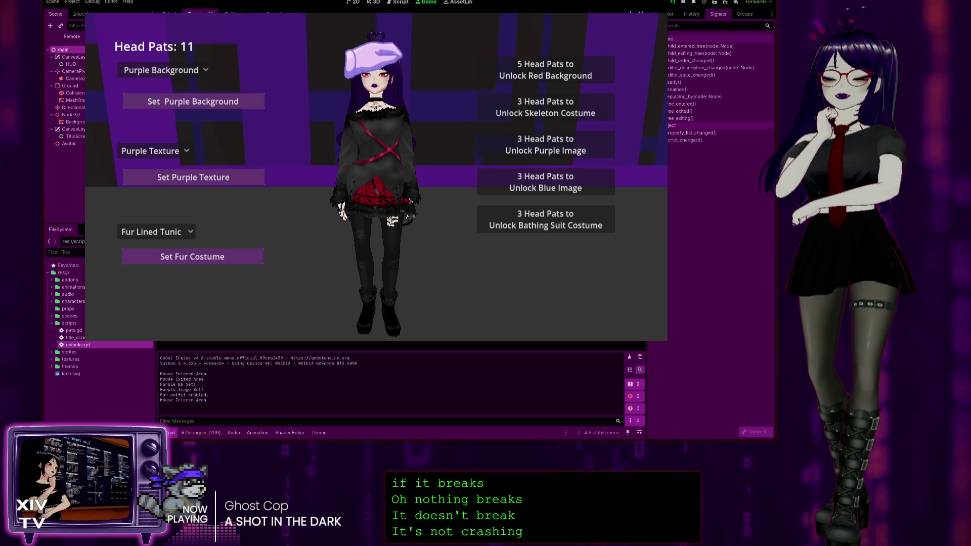
click(586, 80)
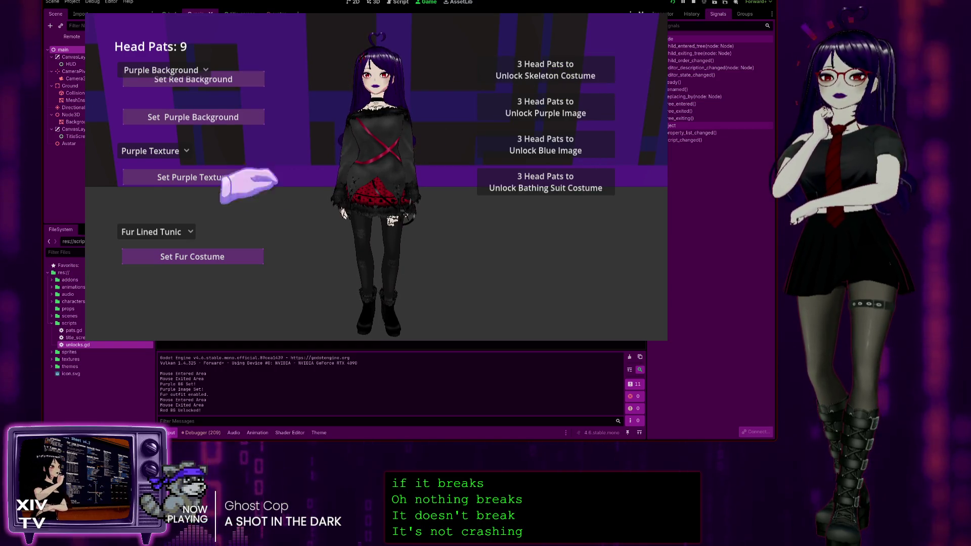
click(237, 80)
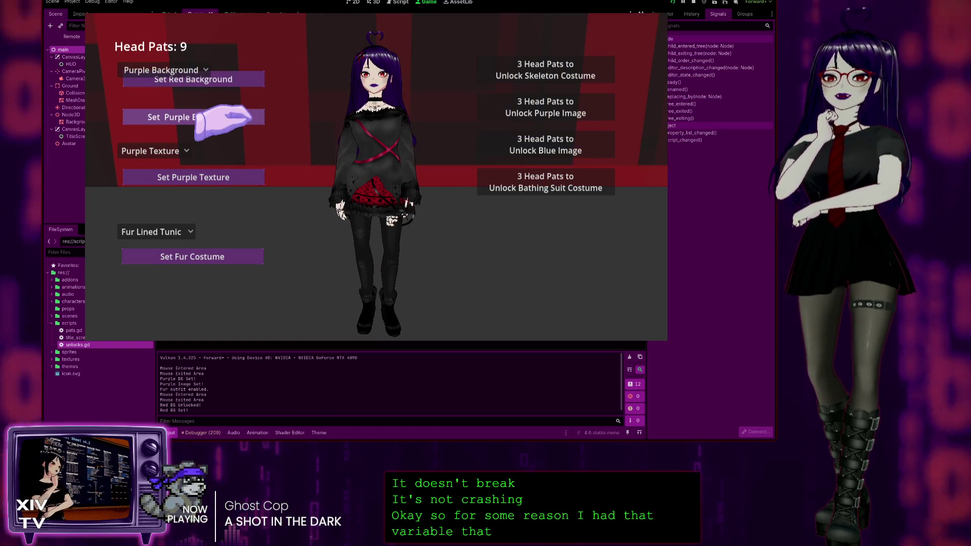
click(227, 116)
click(166, 71)
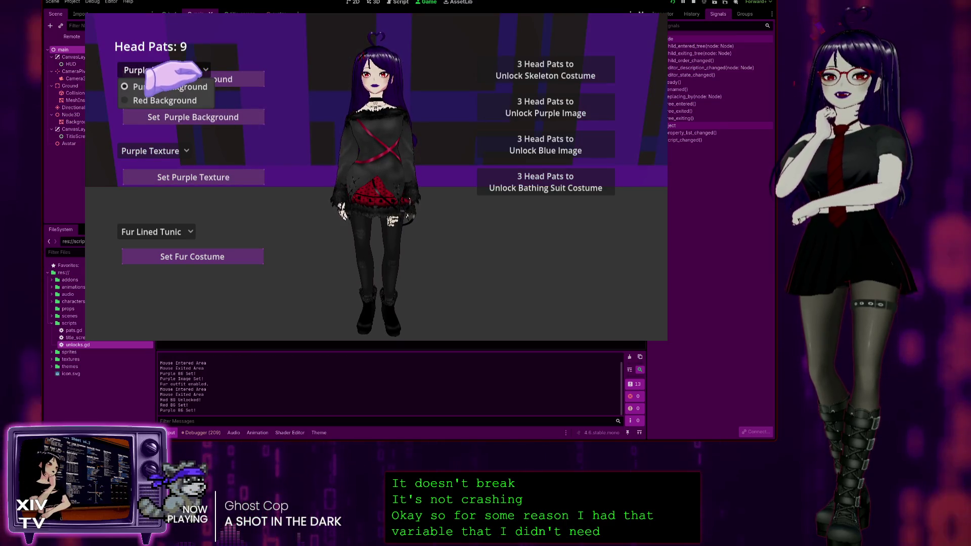
click(171, 100)
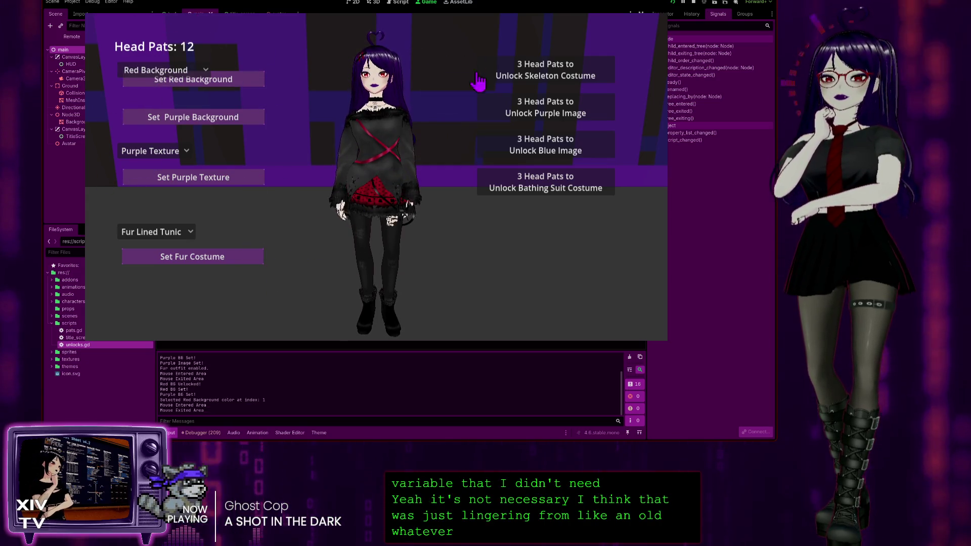
key(Escape)
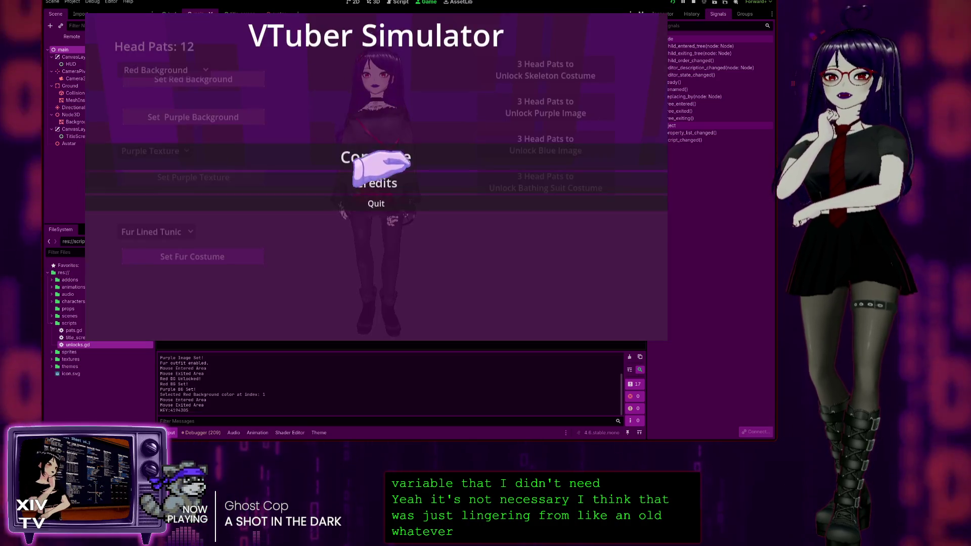
key(F8)
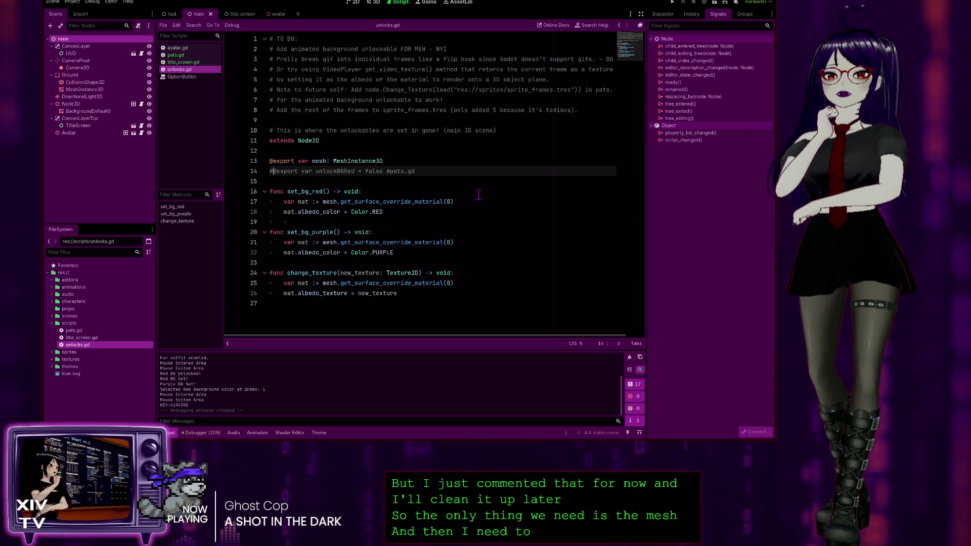
Inspect line 102 of change_bg_red in pats.gd, then return to unlocks.gd
click(180, 55)
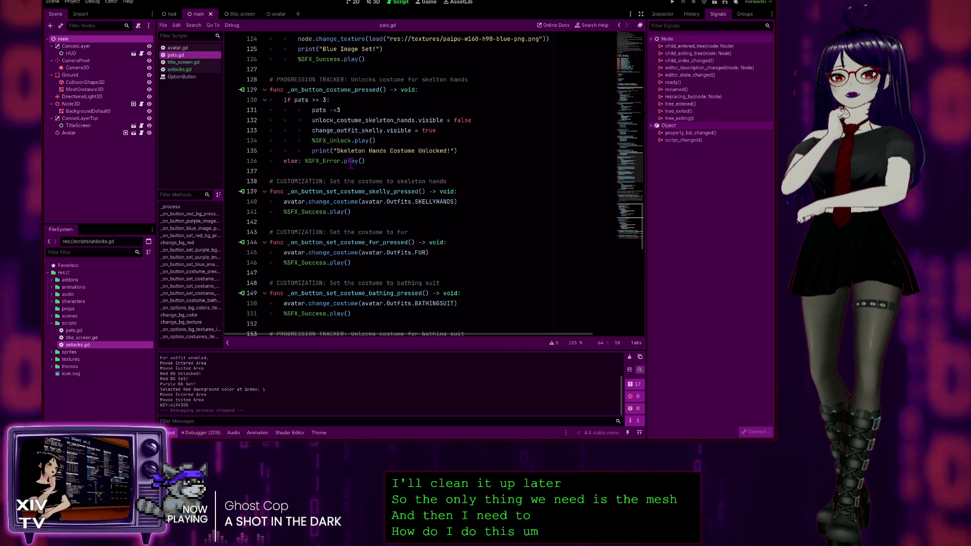
scroll(357, 133, up, 1)
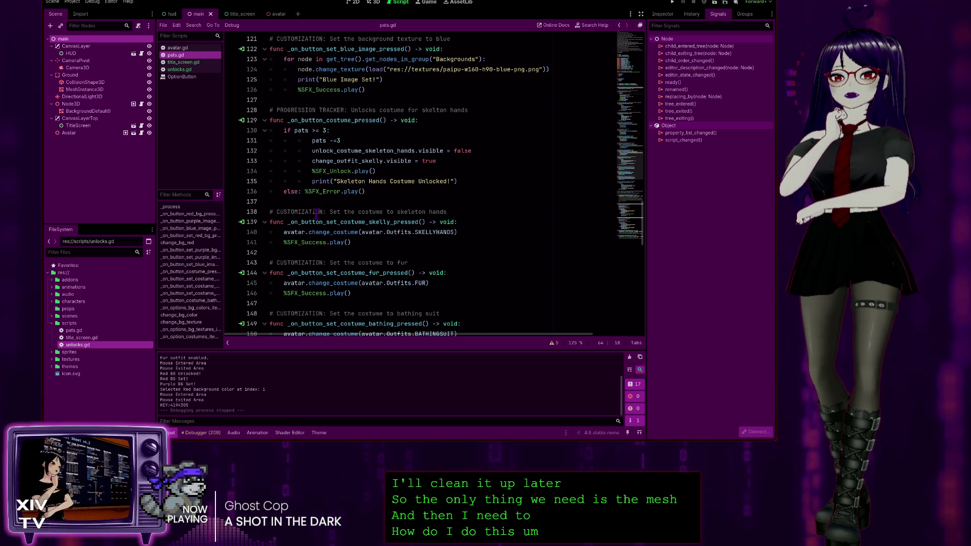
scroll(329, 202, down, 2)
scroll(359, 172, up, 1)
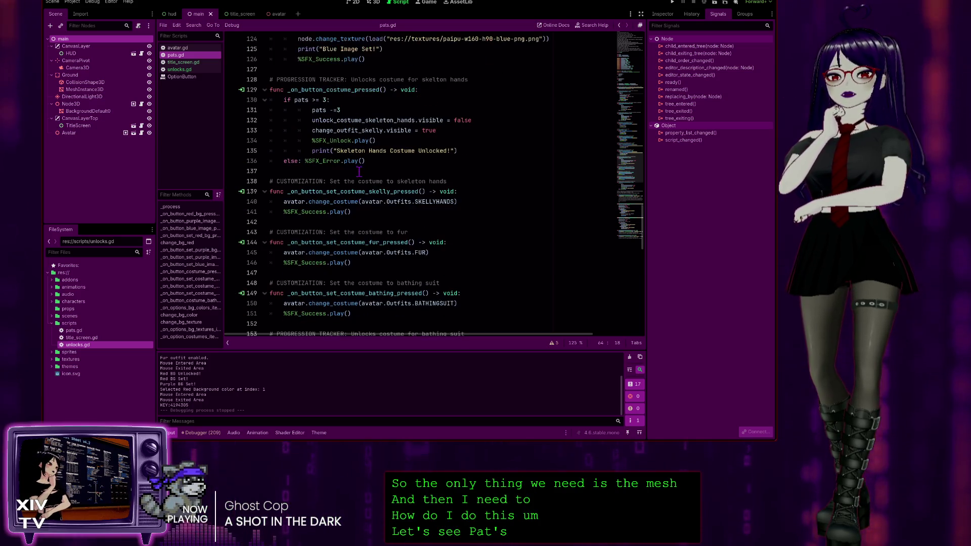
scroll(359, 173, up, 3)
scroll(354, 146, up, 2)
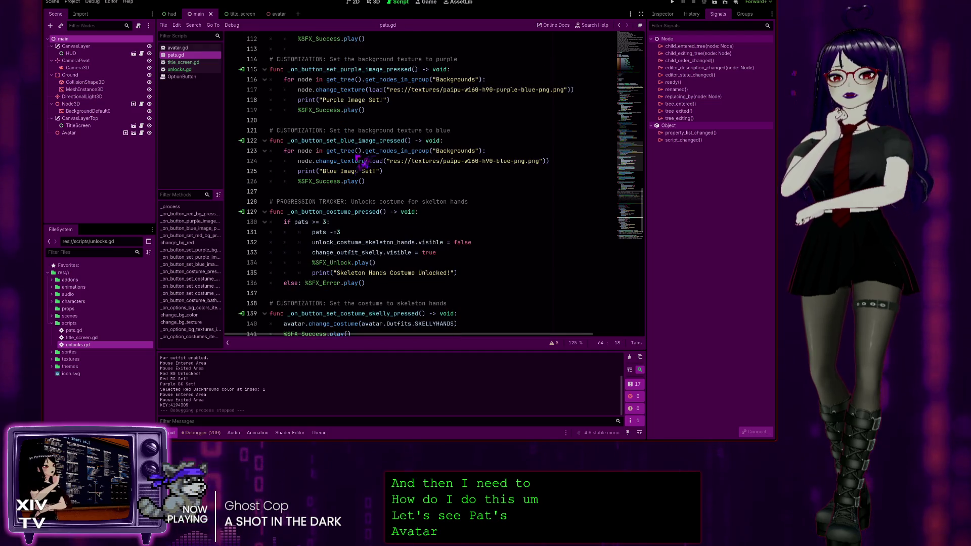
scroll(377, 133, up, 4)
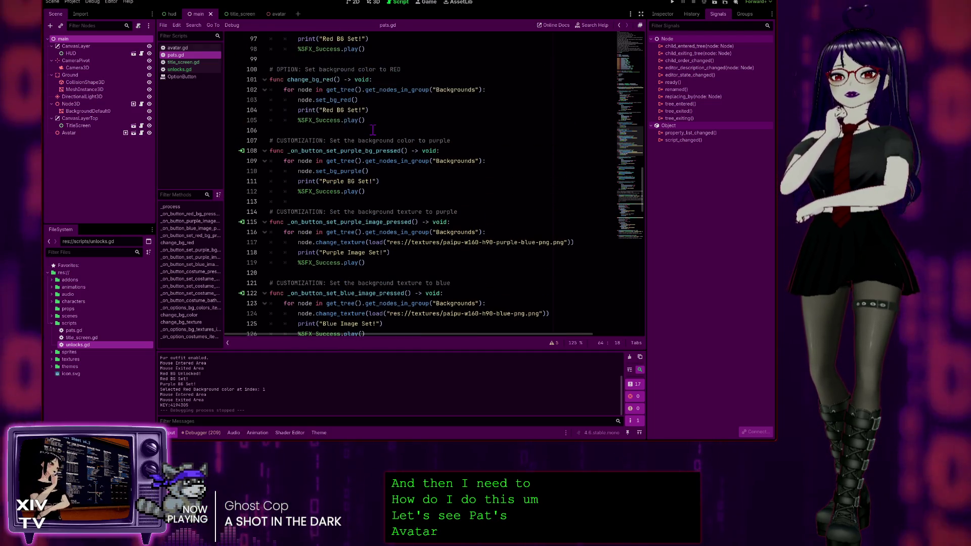
scroll(393, 109, up, 2)
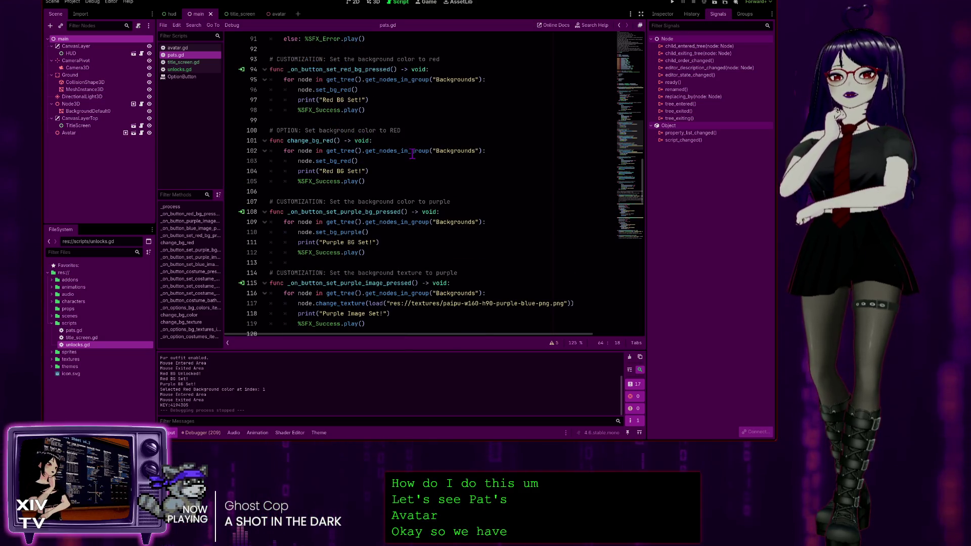
click(412, 151)
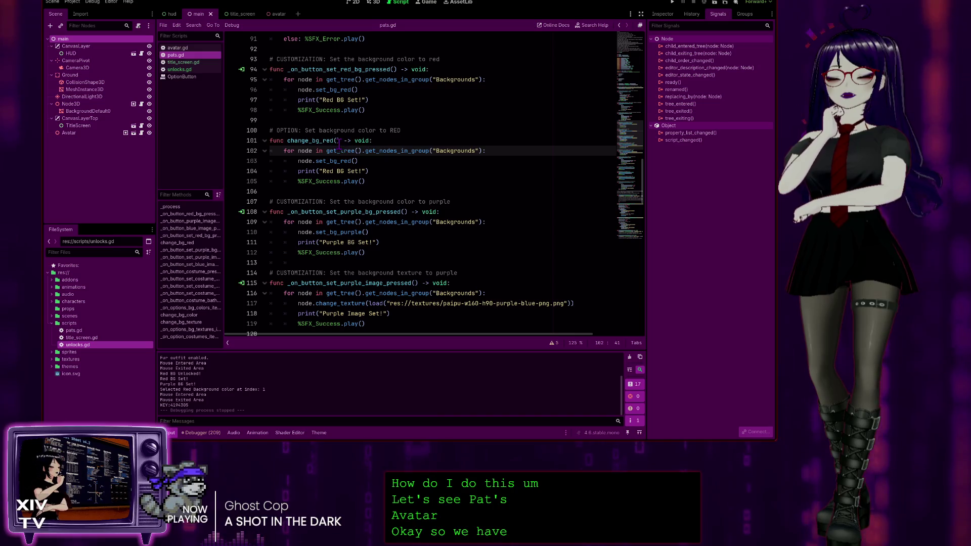
scroll(357, 117, up, 1)
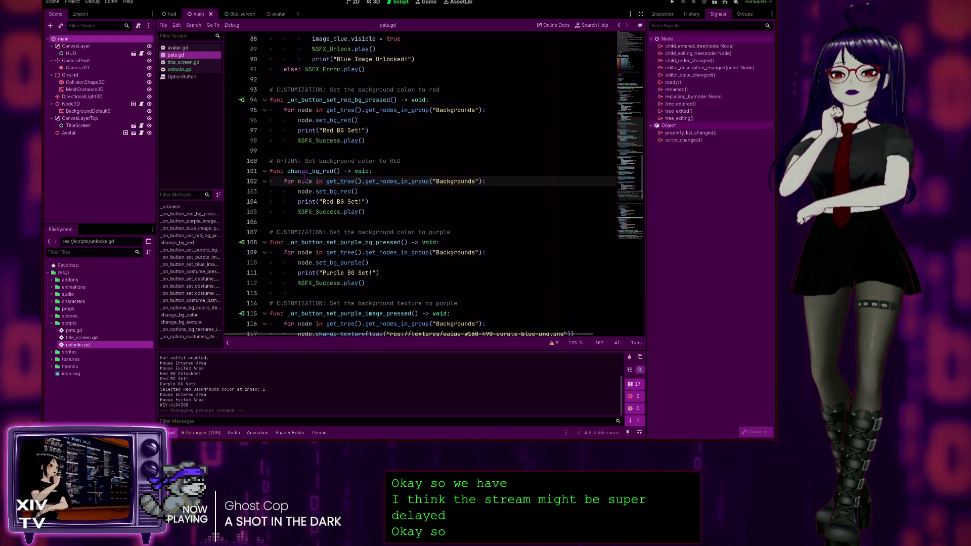
ctrl+click(315, 193)
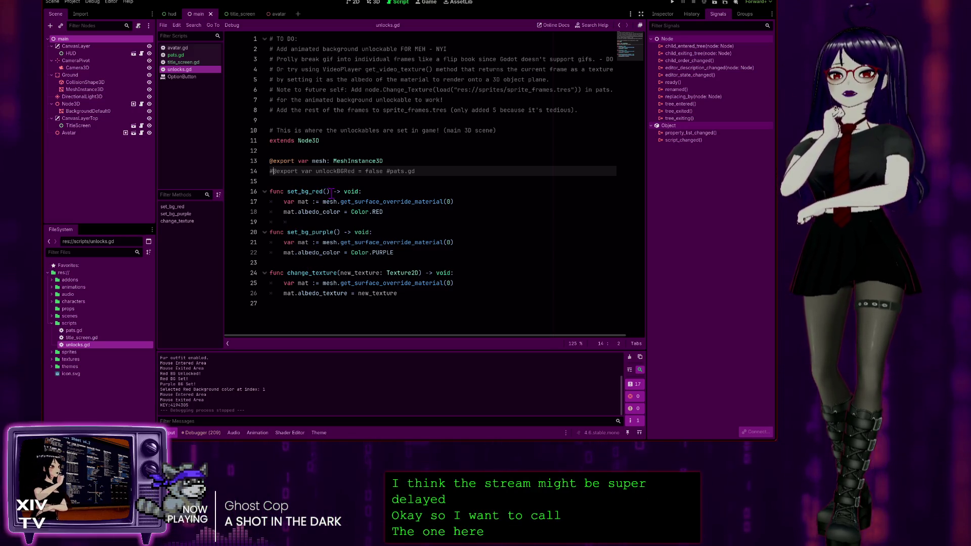
Glance at title_screen.gd, then scroll pats.gd down to func change_bg_color
click(184, 62)
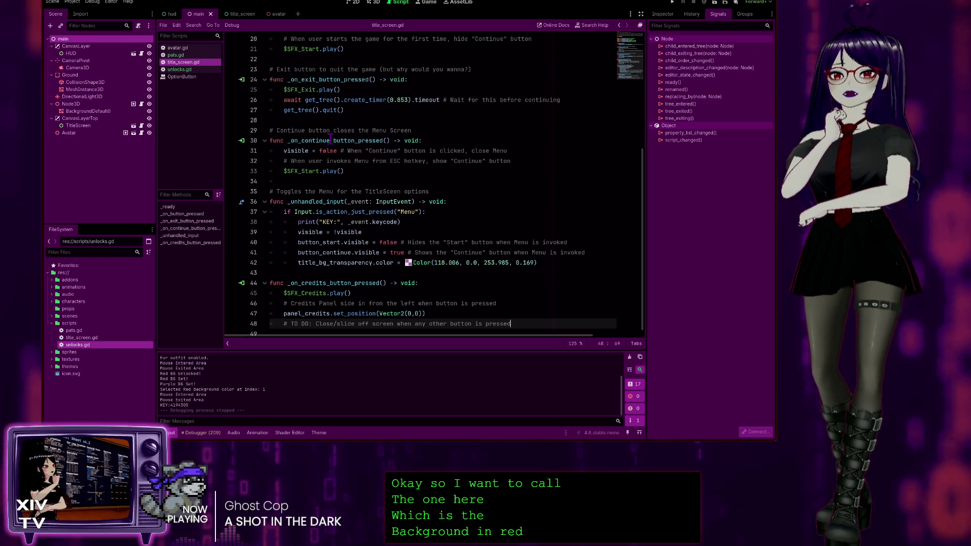
scroll(330, 137, down, 1)
scroll(331, 138, up, 6)
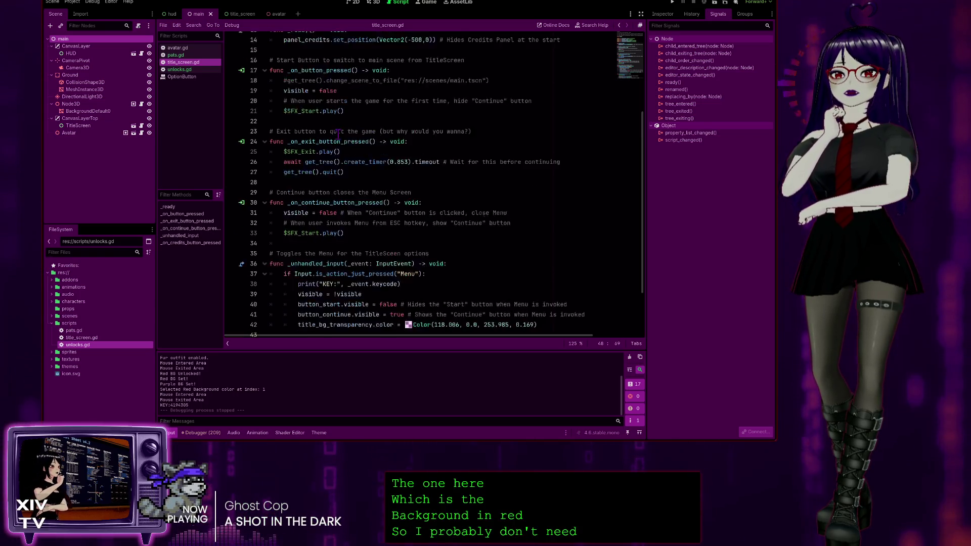
click(177, 55)
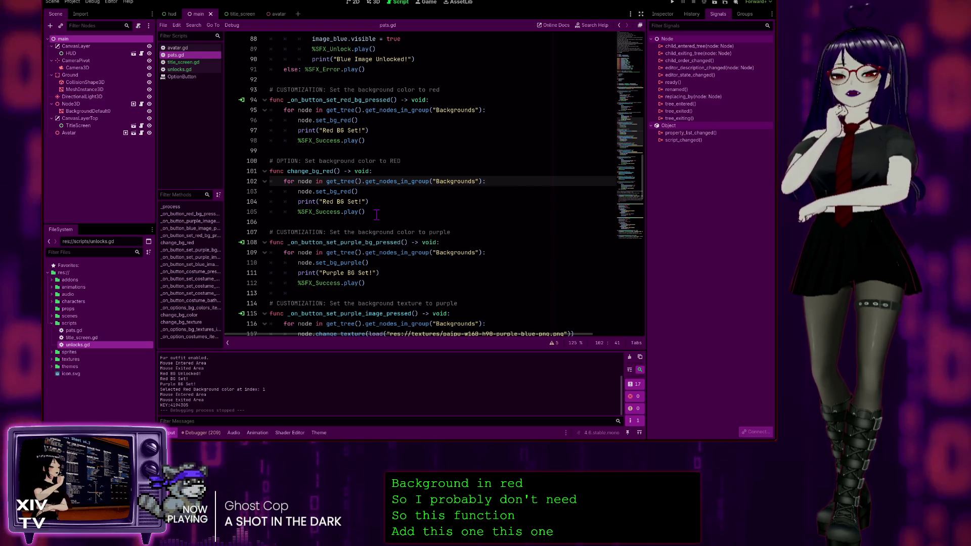
scroll(377, 215, down, 20)
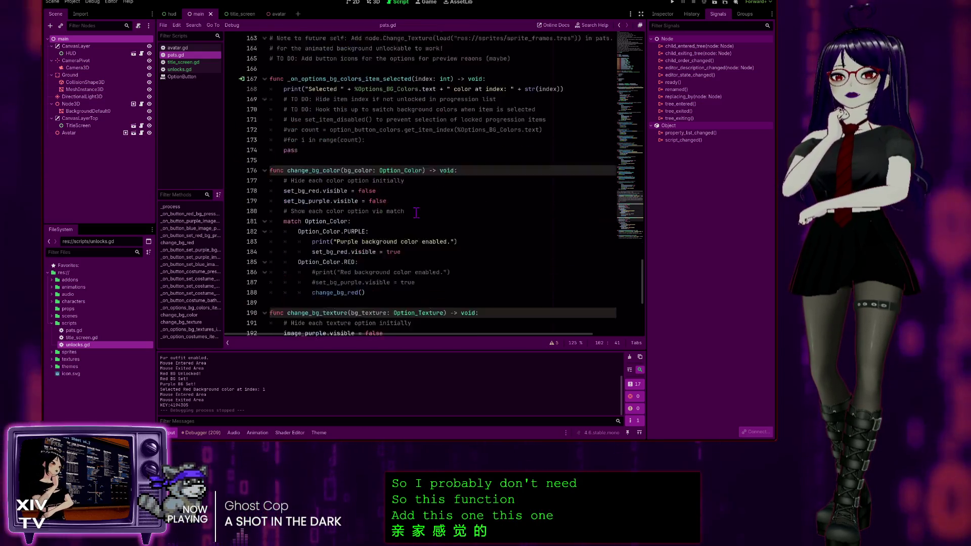